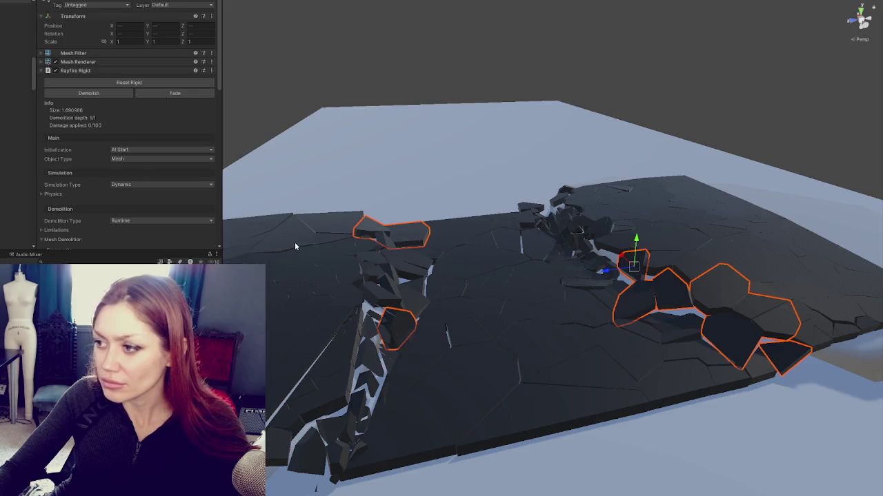
Demolish the selected road slabs into fragments with Rayfire Rigid and orbit to view them
scroll(118, 90, "down", 5)
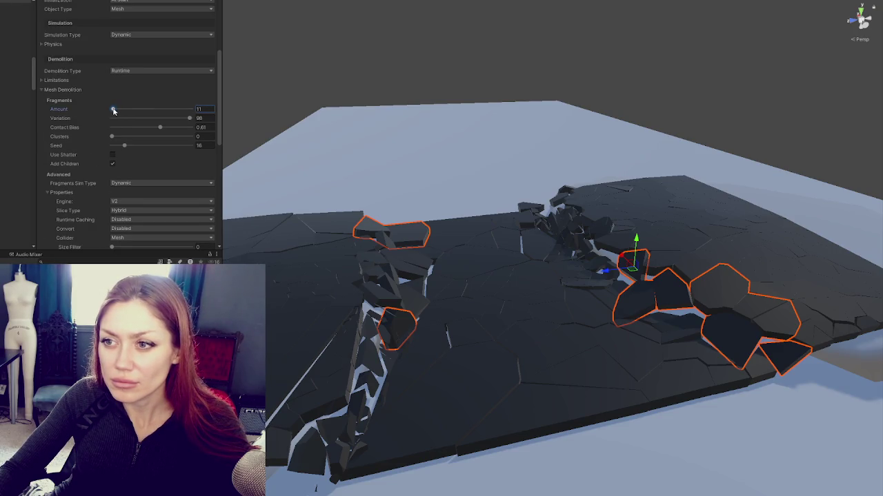
scroll(114, 107, "up", 4)
left_click(103, 71)
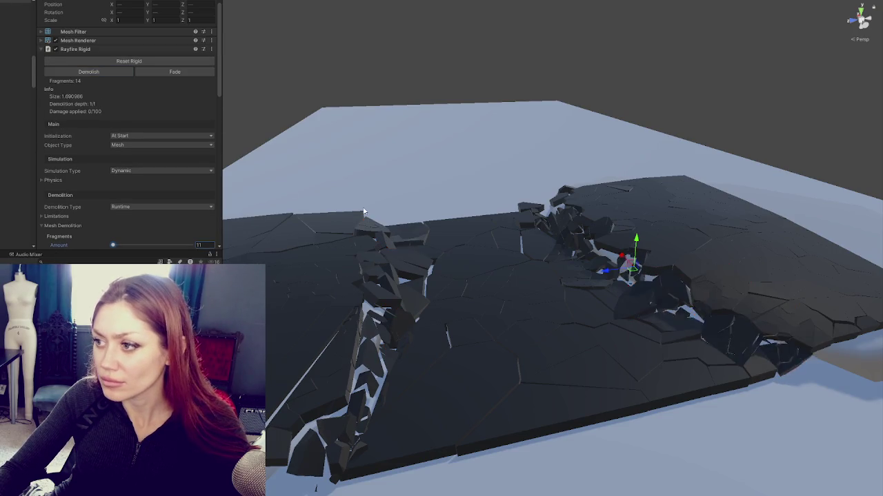
mouse_move(414, 187)
left_mouse_down()
mouse_move(600, 293)
mouse_move(321, 282)
mouse_move(506, 279)
mouse_move(524, 270)
left_mouse_up()
Lower the ground plane beneath the slabs from Y 22.42 to 19.57
left_click(540, 345)
scroll(552, 331, "down", 6)
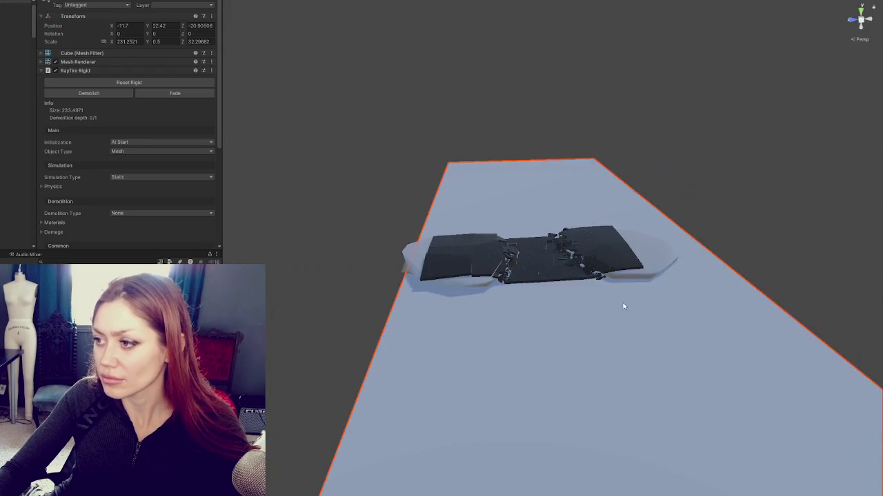
scroll(626, 303, "down", 3)
left_click_drag(619, 383, 611, 388)
scroll(604, 372, "up", 5)
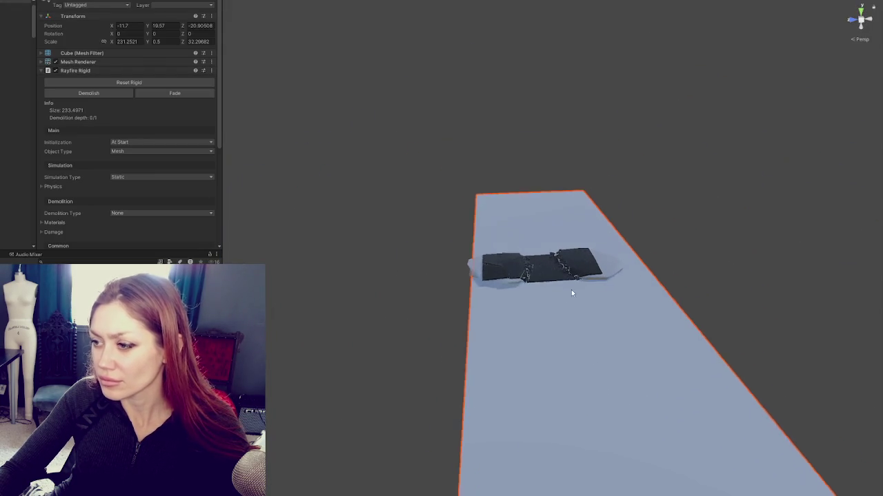
scroll(576, 309, "up", 8)
Orbit around the fractured slab to inspect debris pieces, then reselect the ground cube
mouse_move(586, 326)
left_mouse_down()
mouse_move(542, 315)
mouse_move(516, 342)
mouse_move(651, 370)
mouse_move(876, 324)
left_mouse_up()
left_click_drag(735, 382, 597, 295)
left_click(630, 361)
left_click(397, 324, "shift")
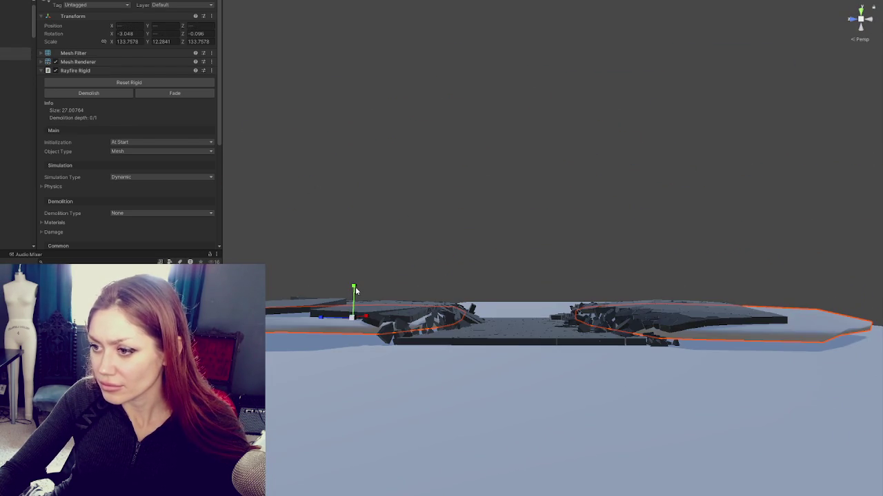
mouse_move(356, 291)
left_mouse_down()
mouse_move(488, 346)
mouse_move(484, 354)
mouse_move(536, 446)
mouse_move(466, 331)
mouse_move(483, 295)
left_mouse_up()
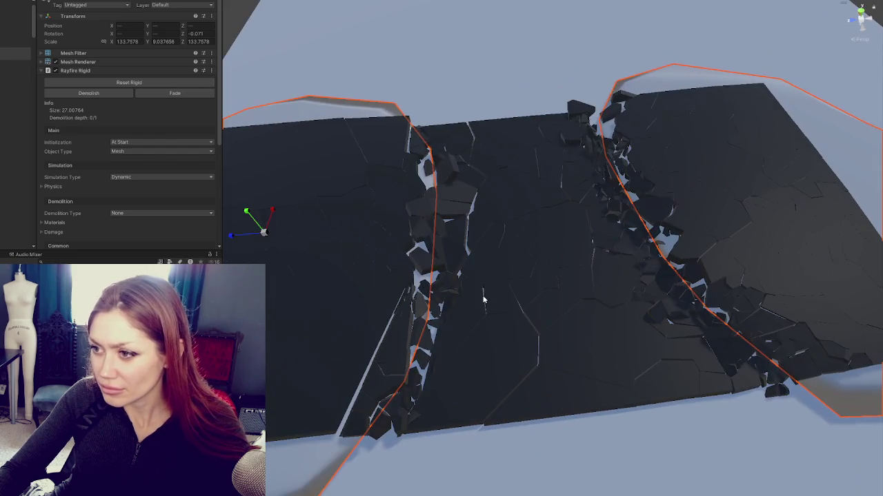
mouse_move(490, 338)
left_mouse_down()
mouse_move(414, 315)
mouse_move(504, 340)
mouse_move(651, 282)
mouse_move(674, 285)
mouse_move(647, 301)
left_mouse_up()
left_click(357, 117)
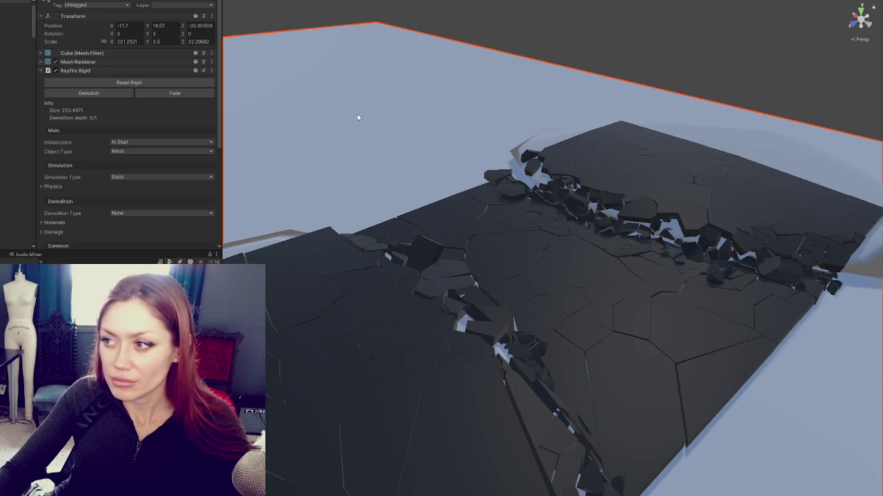
Review the road fragments in the Hierarchy, ending on the empty snapshot object
left_click(15, 101)
left_click(16, 95)
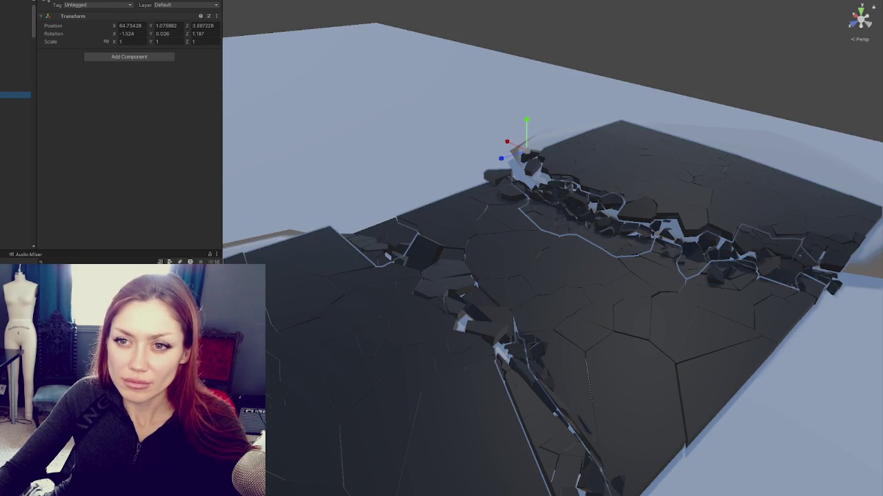
scroll(15, 138, "up", 1)
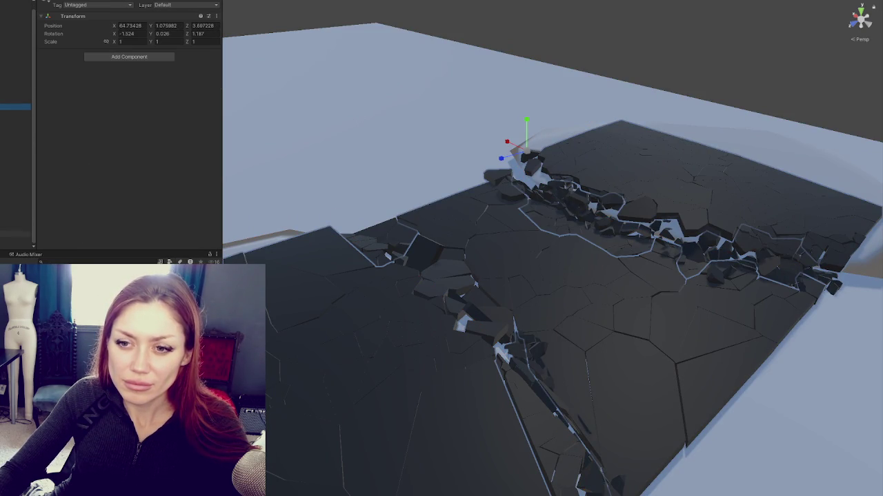
left_click(15, 243, "shift")
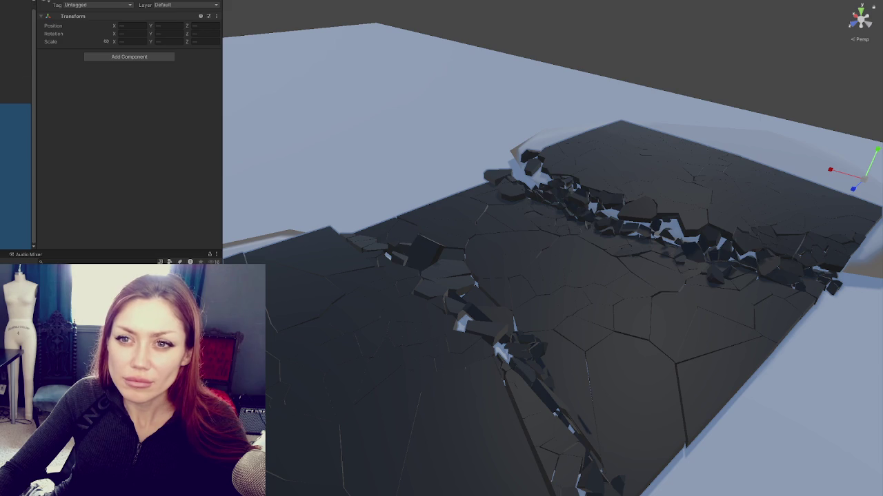
left_click(15, 75)
left_click(15, 133)
left_click(15, 177)
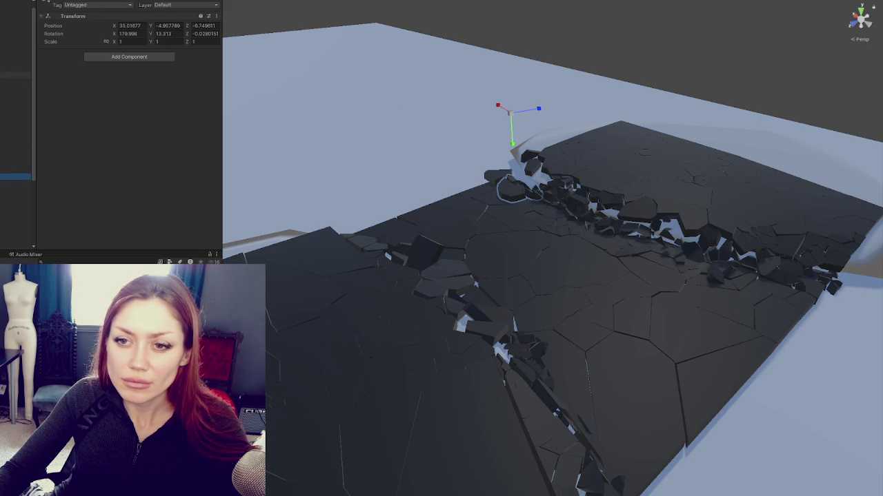
left_click(15, 169, "shift")
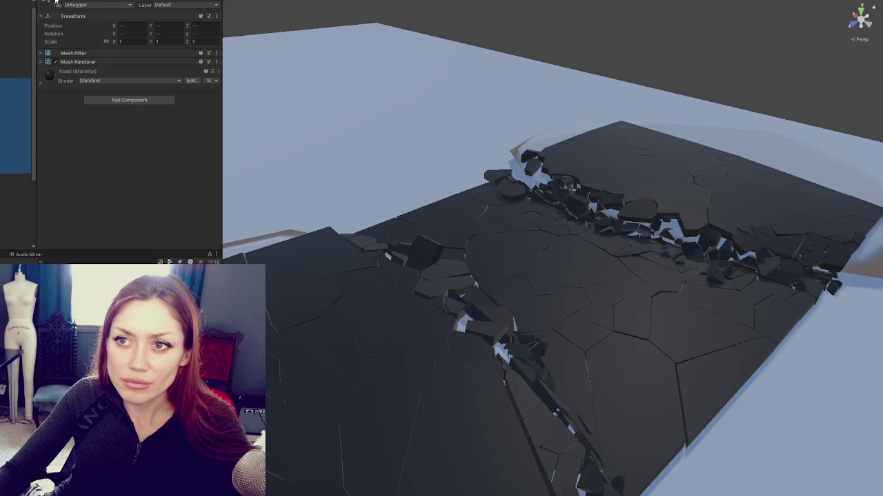
left_click(16, 178)
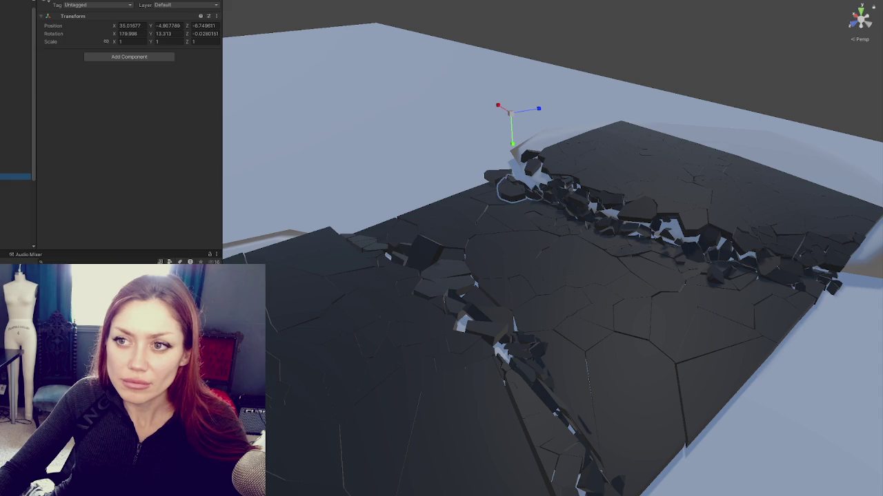
left_click(15, 75)
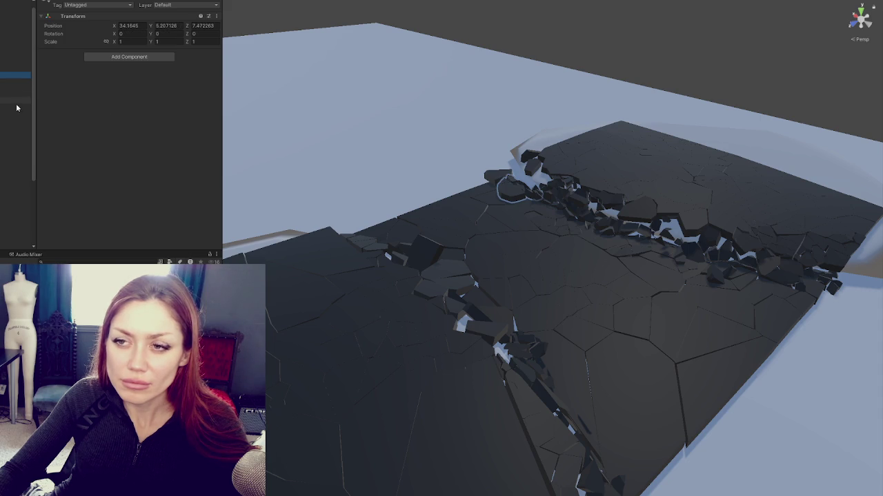
Add a Rayfire Snapshot component and save a snapshot of the road pieces
left_click(136, 58)
left_click(130, 85)
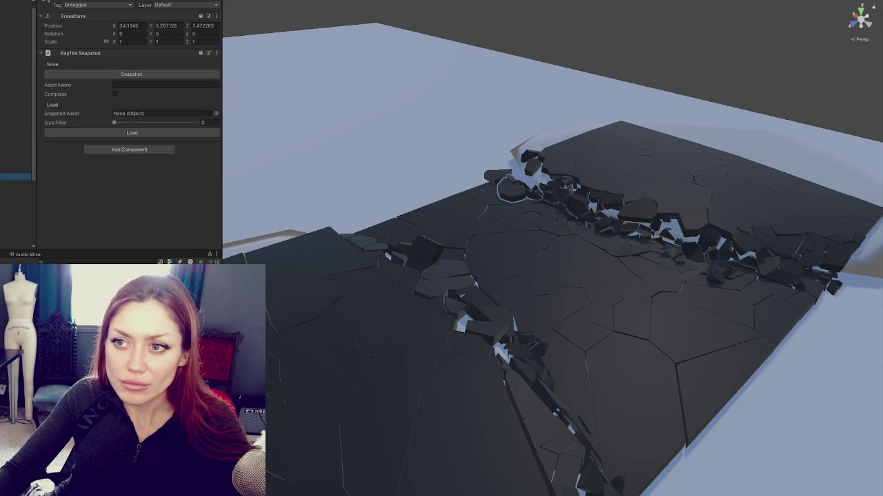
left_click(15, 82)
left_click(15, 170, "shift")
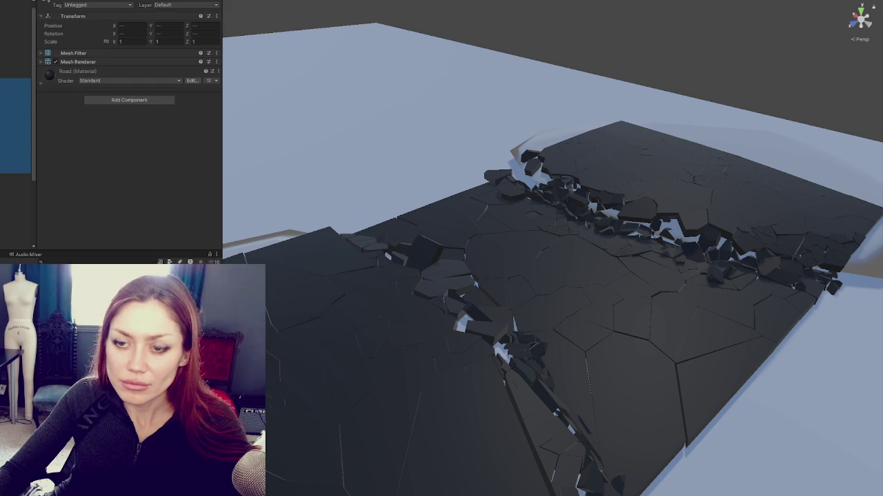
left_click(15, 73)
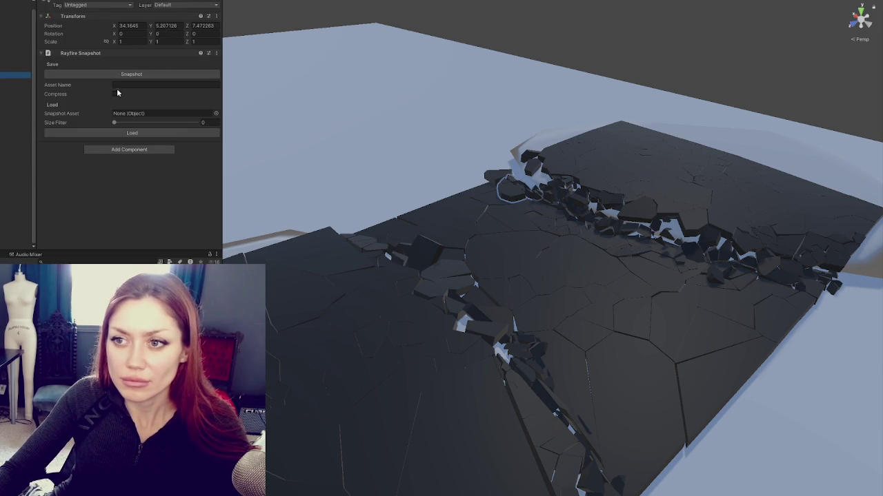
left_click(124, 74)
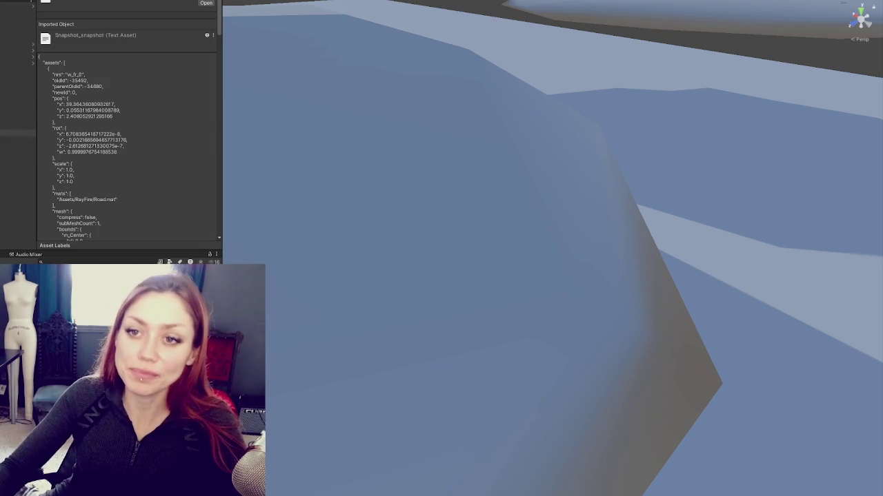
Add a Rayfire Snapshot component to the object, with asset name Snapshot
left_click(17, 82)
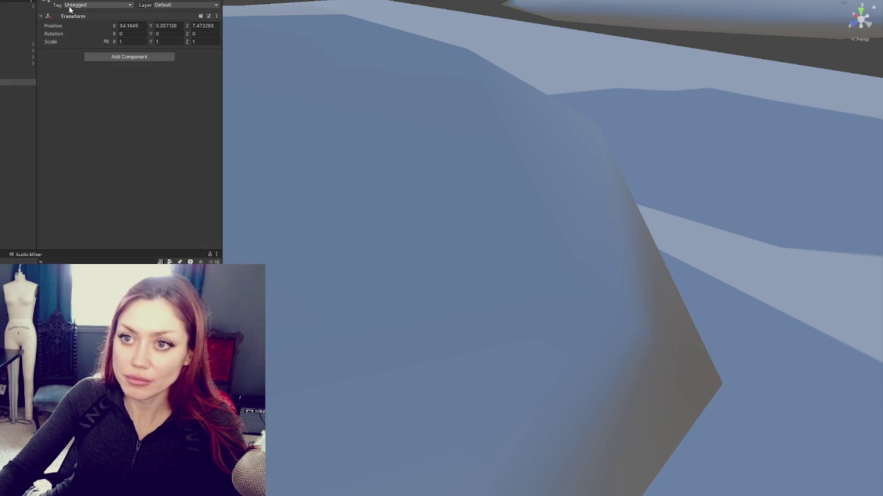
left_click(128, 57)
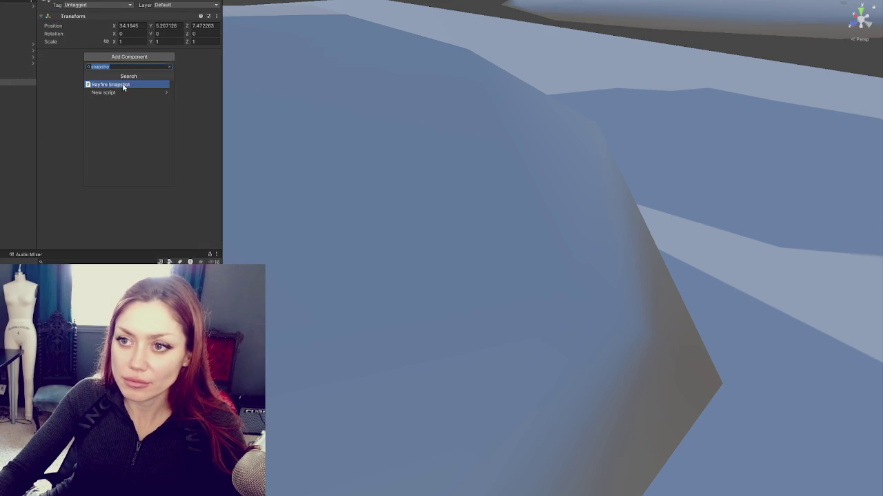
left_click(110, 84)
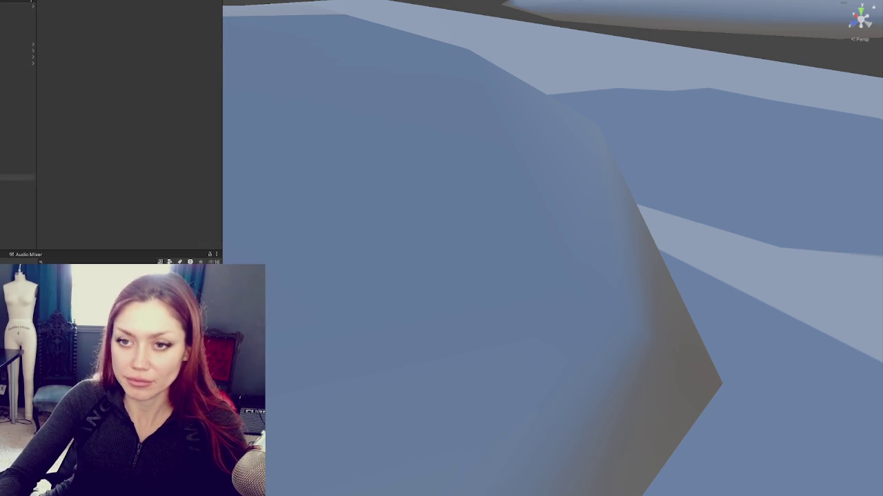
left_click(17, 89)
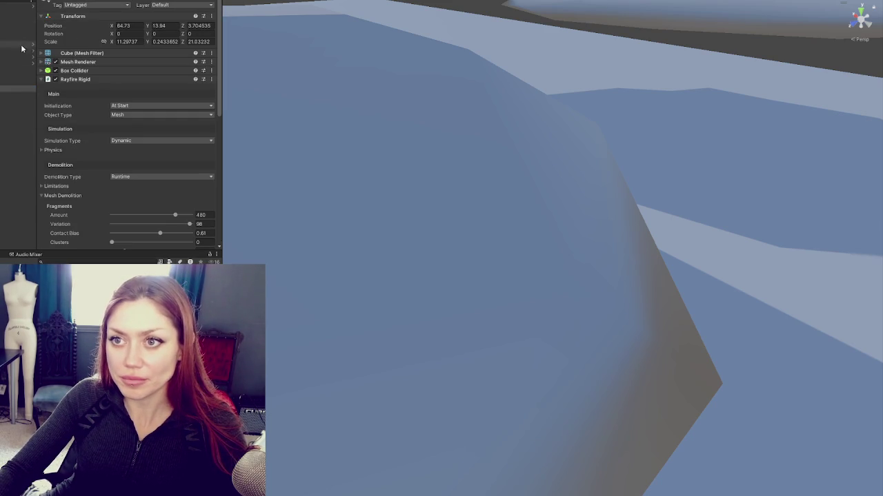
left_click(18, 82)
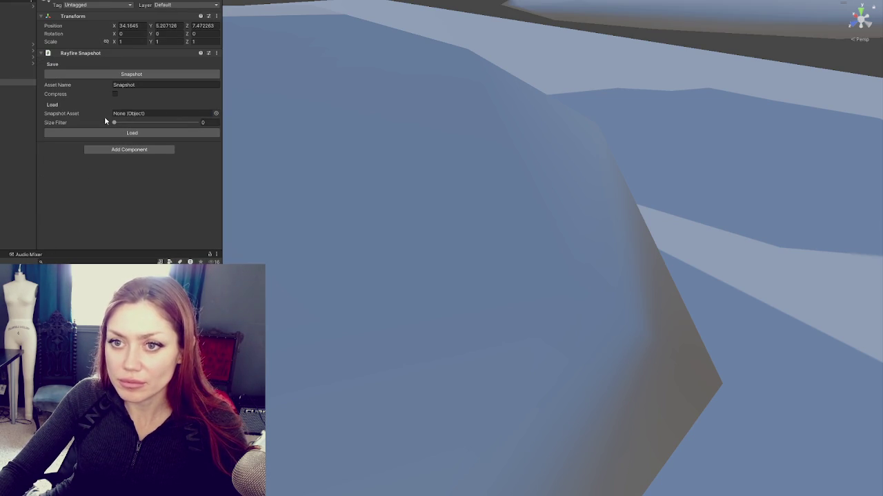
Check the road pieces, assign test_snapshot as the Snapshot Asset, and frame a fragment
left_click(17, 89)
left_click(18, 176, "shift")
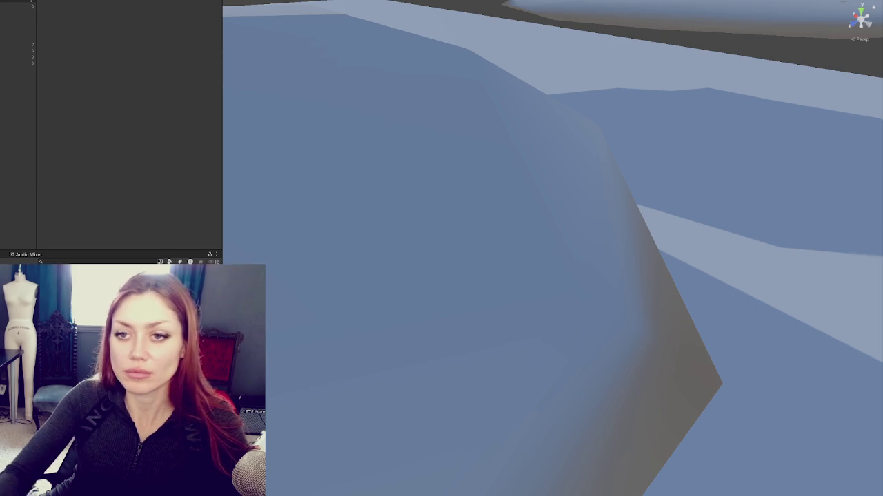
left_click(15, 81)
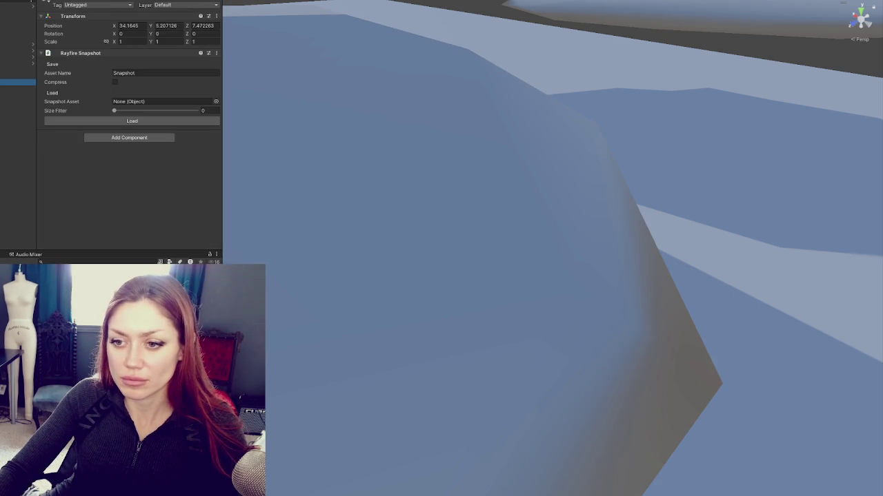
left_click(133, 119)
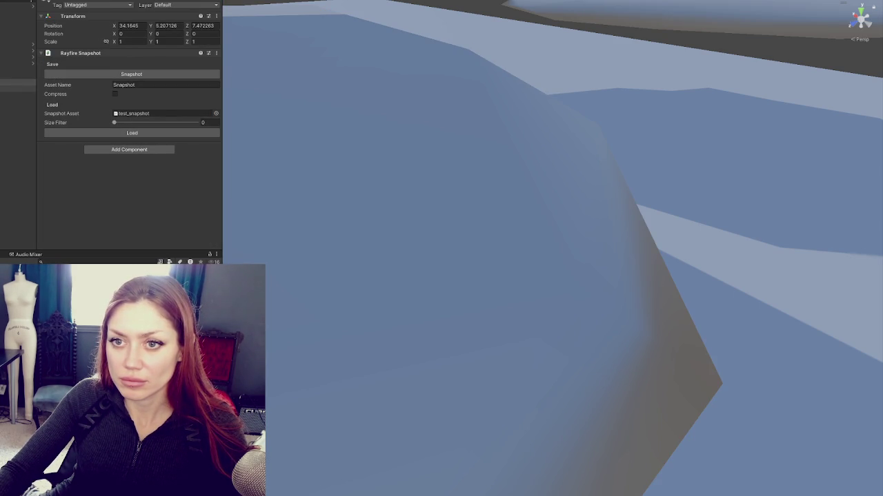
double_click(15, 120)
scroll(456, 226, "down", 5)
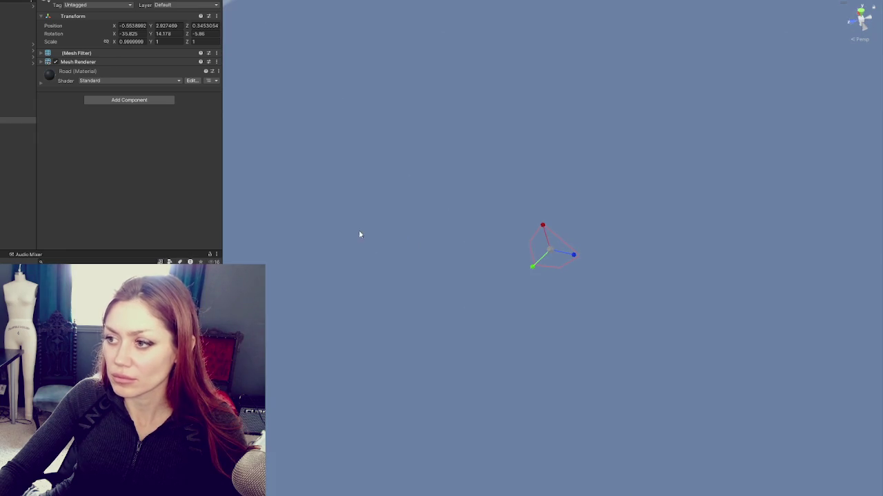
Restart Play mode with both road pieces selected and zoom in on the shattered slab
left_click(17, 89)
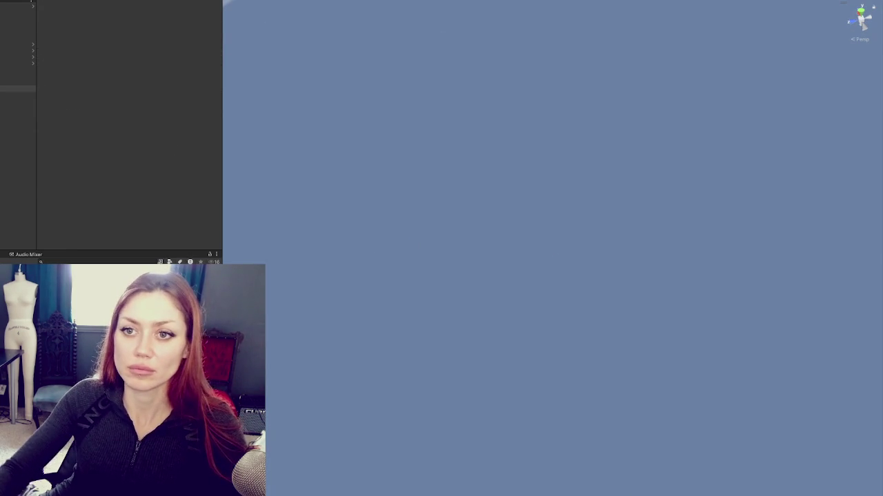
scroll(528, 177, "down", 10)
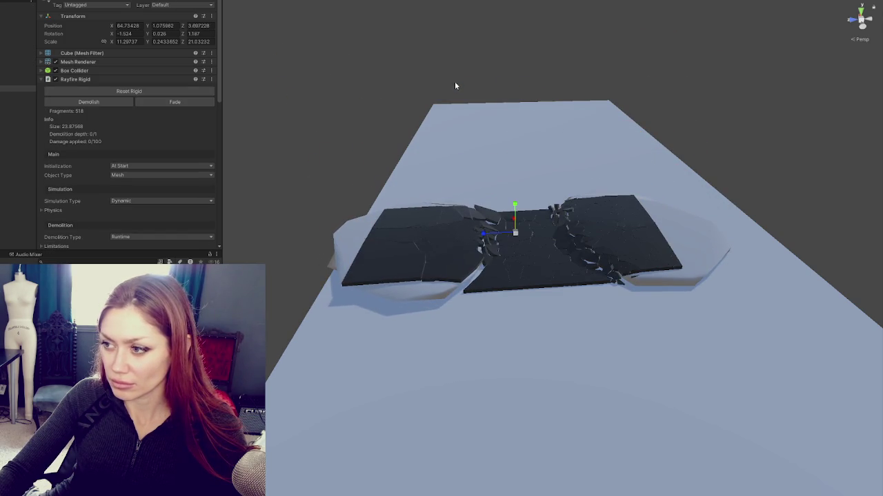
key("ctrl+p")
left_click(434, 181)
left_click(641, 176, "shift")
key("ctrl+p")
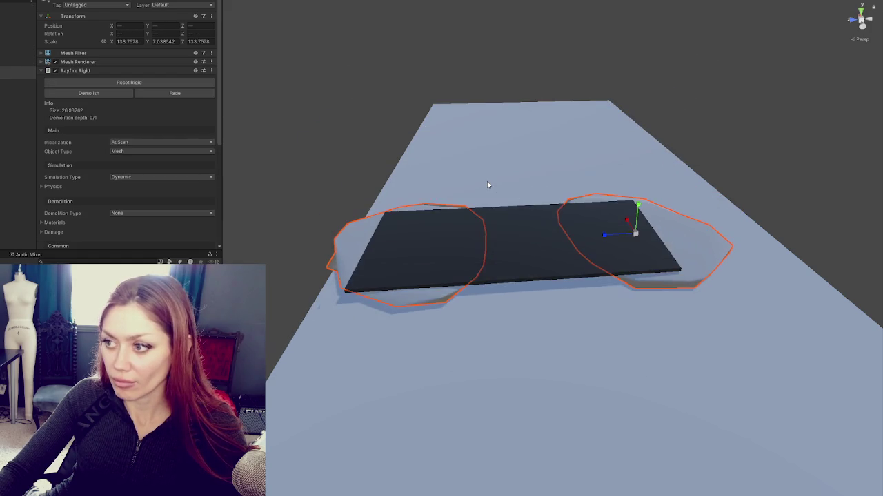
scroll(487, 183, "up", 2)
scroll(487, 181, "up", 4)
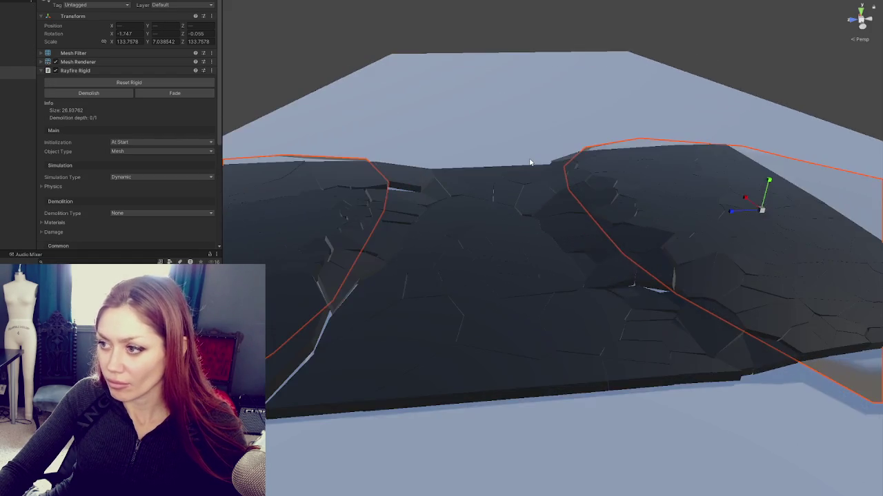
mouse_move(529, 157)
left_mouse_down()
mouse_move(475, 187)
mouse_move(529, 160)
mouse_move(683, 179)
mouse_move(577, 190)
mouse_move(572, 183)
mouse_move(682, 193)
mouse_move(581, 197)
mouse_move(606, 237)
left_mouse_up()
Select the chain of fragments along the crack, from the left end to the upper right
left_click(550, 276)
left_click(479, 274, "shift")
left_click(408, 261, "shift")
left_click(351, 309, "shift")
left_click(295, 304, "shift")
left_click(307, 257, "shift")
left_click(348, 269, "shift")
left_click(529, 242, "shift")
left_click(558, 227, "shift")
left_click(607, 235, "shift")
left_click(617, 210, "shift")
left_click(657, 257, "shift")
left_click(668, 222, "shift")
left_click(669, 187, "shift")
left_click(701, 198, "shift")
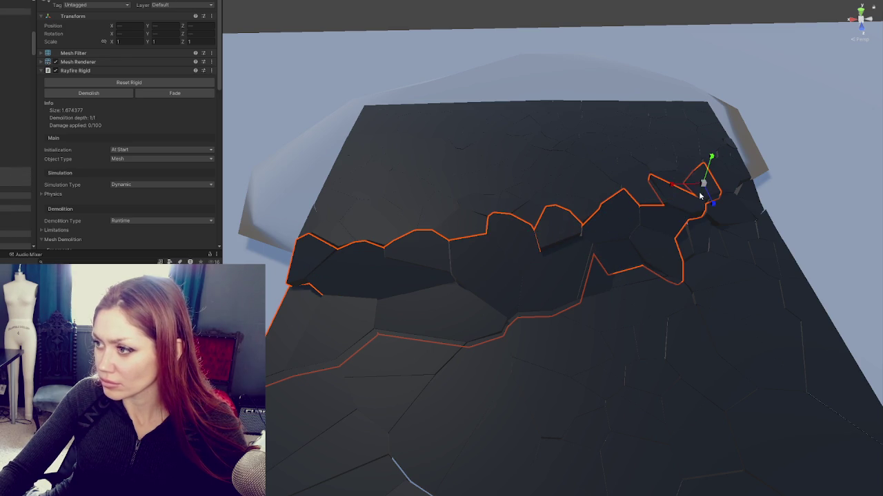
left_click(721, 181, "shift")
left_click(730, 208, "shift")
left_click(703, 231, "shift")
left_click(672, 252, "shift")
left_click(635, 279, "shift")
Add the remaining front-right crack fragments and lower their mesh demolition amount from 240 to 8
left_click_drag(592, 258, 703, 271, "alt")
left_click(681, 267, "shift")
left_click(606, 285, "shift")
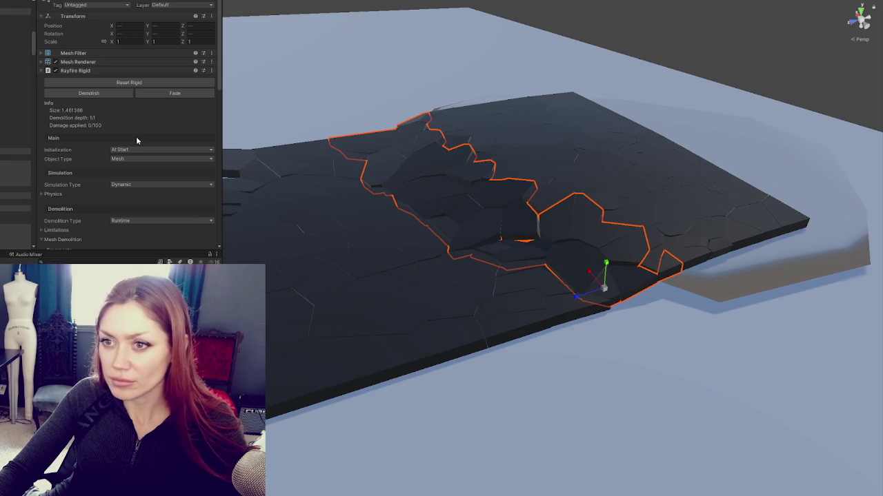
scroll(116, 110, "down", 3)
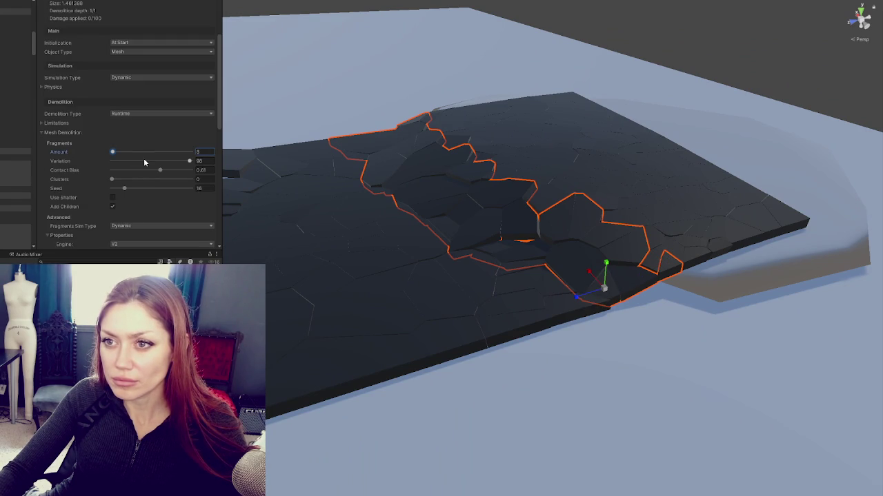
scroll(156, 148, "up", 3)
left_click(120, 96)
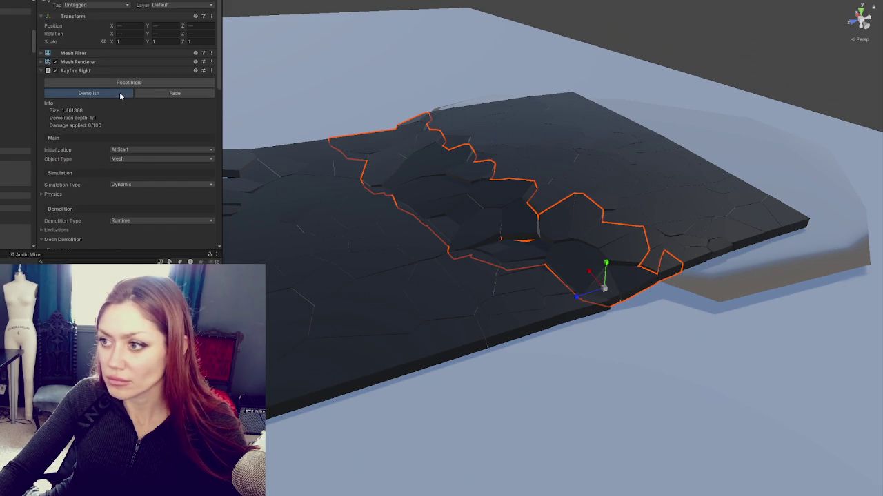
Demolish the crack fragments, box-select the resulting pieces, then pick one object in the Hierarchy
mouse_move(687, 159)
left_mouse_down()
mouse_move(700, 138)
mouse_move(549, 156)
mouse_move(653, 158)
mouse_move(638, 190)
mouse_move(481, 191)
mouse_move(453, 209)
mouse_move(587, 181)
mouse_move(618, 149)
left_mouse_up()
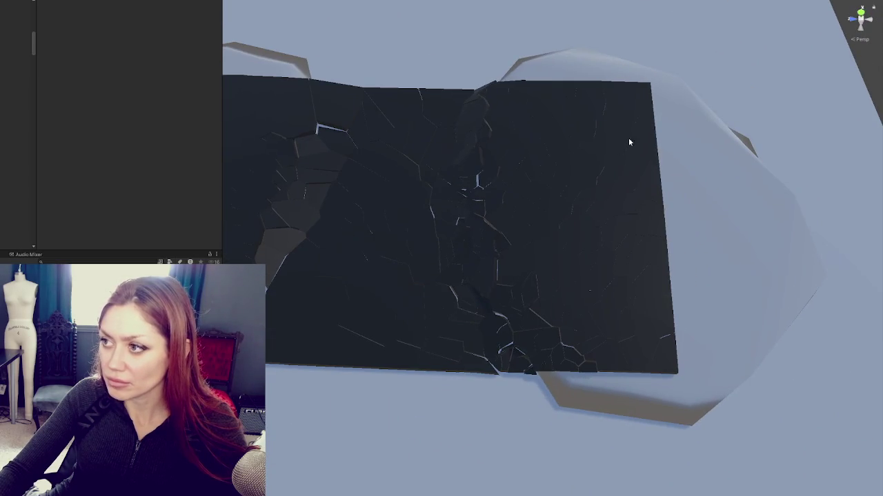
mouse_move(664, 102)
left_mouse_down()
mouse_move(382, 429)
mouse_move(353, 423)
mouse_move(338, 444)
left_mouse_up()
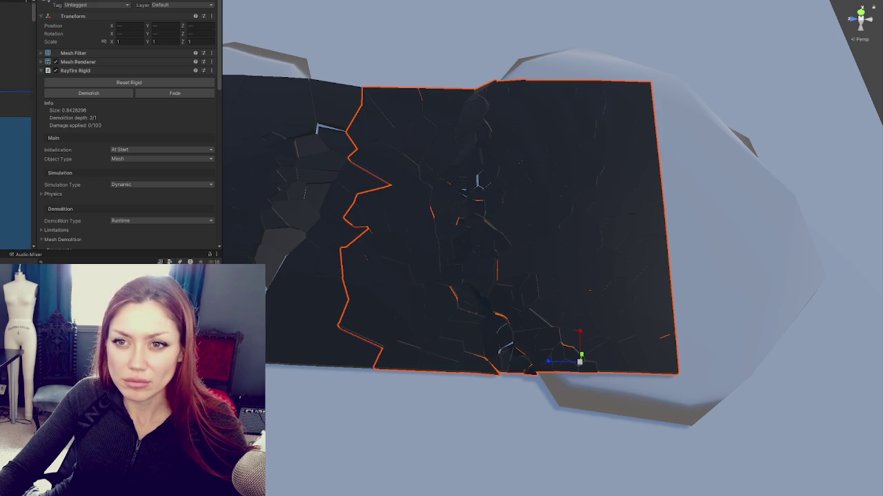
scroll(4, 25, "up", 3)
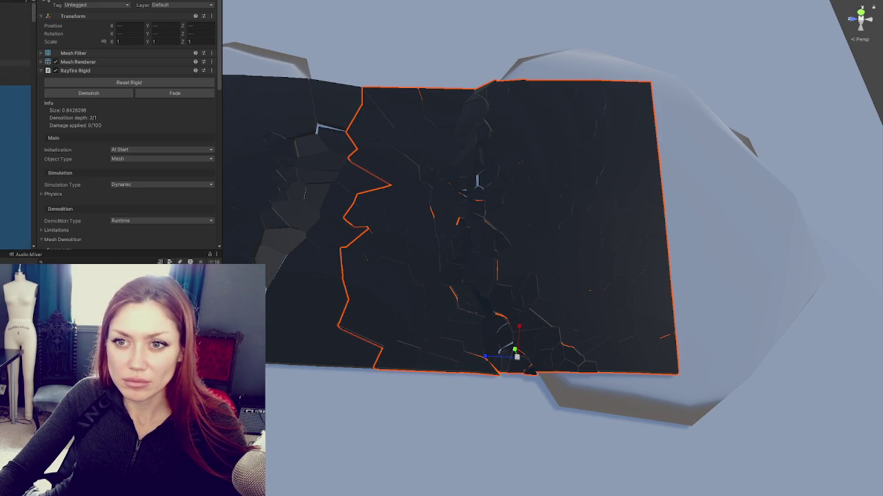
left_click(17, 82)
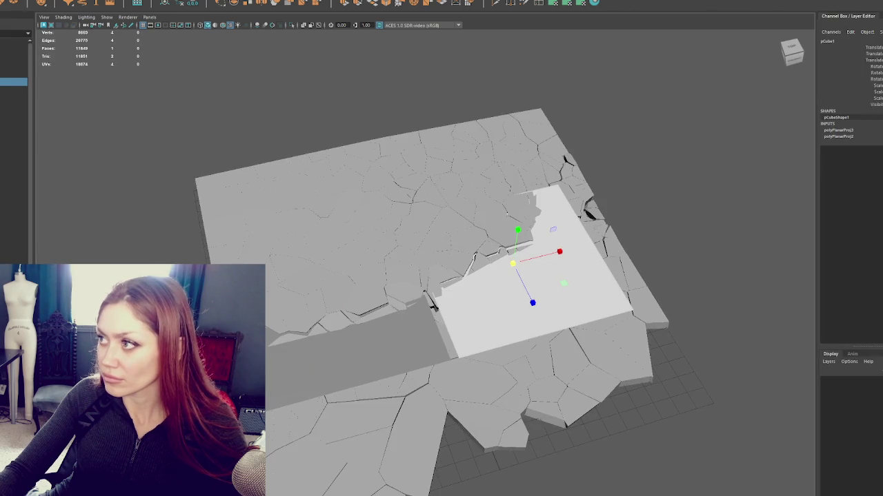
Assign the existing Blinn material to the flat road strip piece
left_click(724, 110)
left_click(395, 334)
right_click(707, 140)
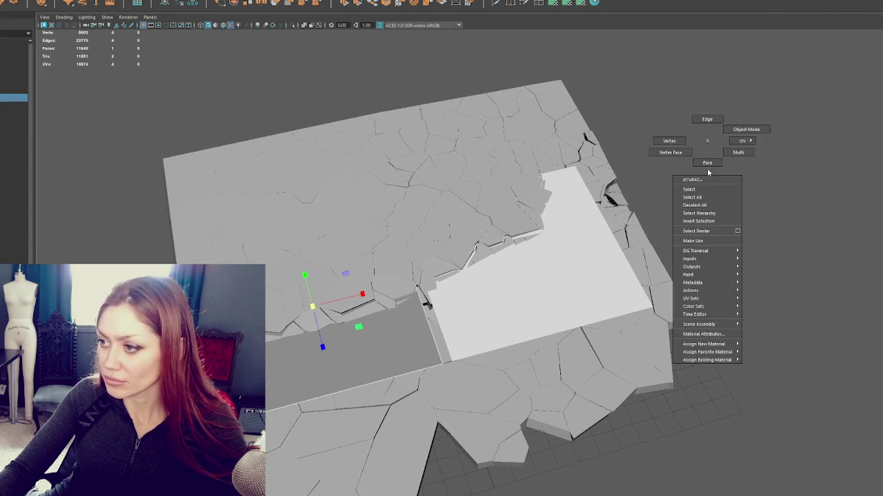
mouse_move(717, 359)
left_click(757, 369)
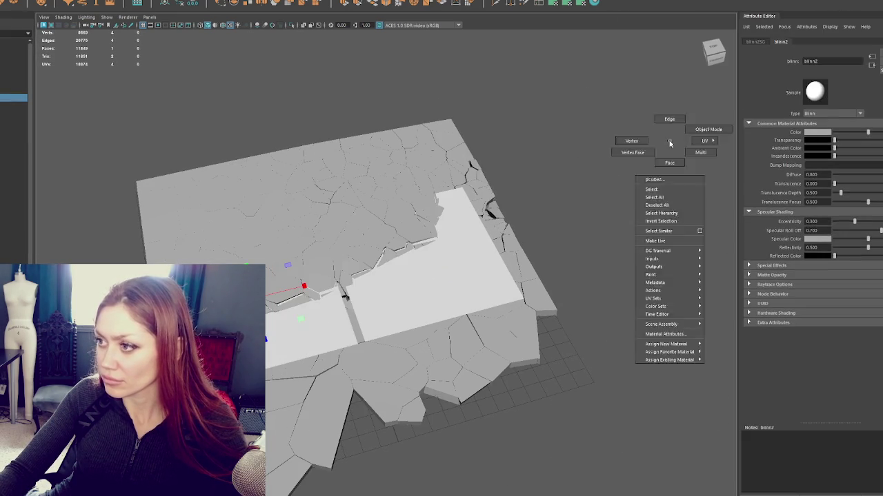
left_click(568, 193)
Delete history on the two road pieces, then select the Decal1 and ground meshes in turn
left_click(301, 310)
left_click(344, 296, "shift")
left_click(189, 6)
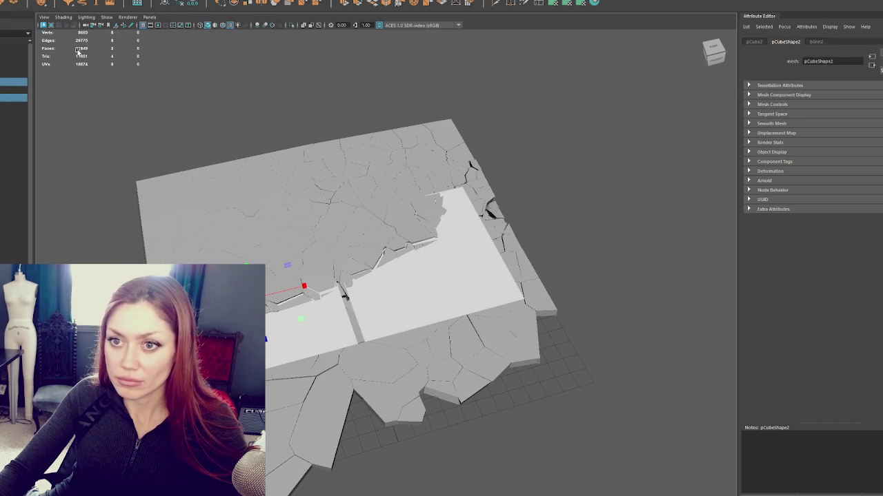
left_click(14, 82)
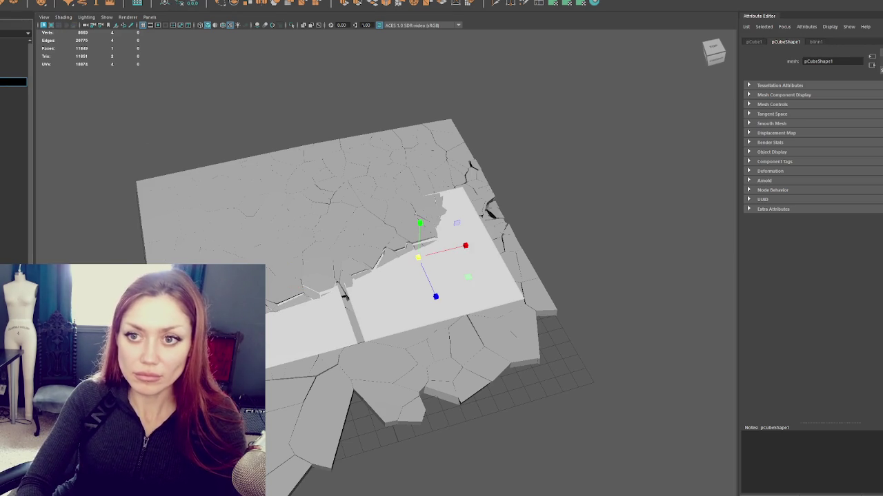
left_click(13, 97)
left_click(13, 97)
left_click(14, 98)
left_click(345, 297)
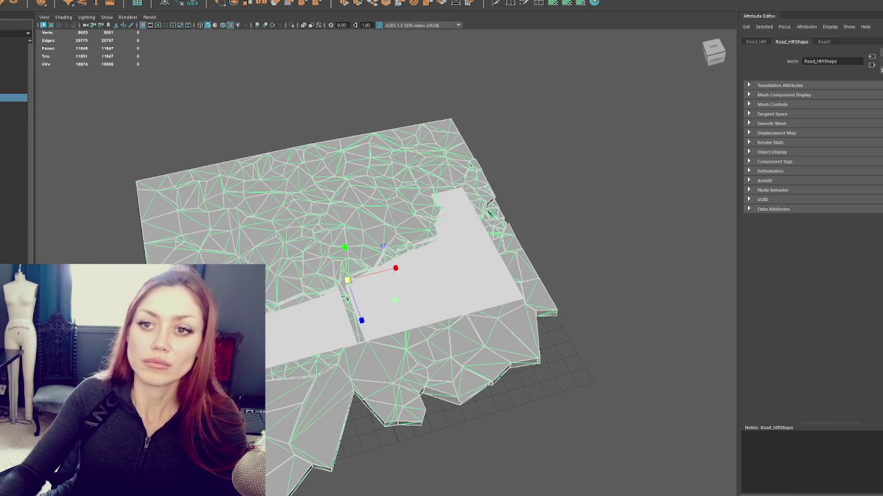
left_click(14, 90)
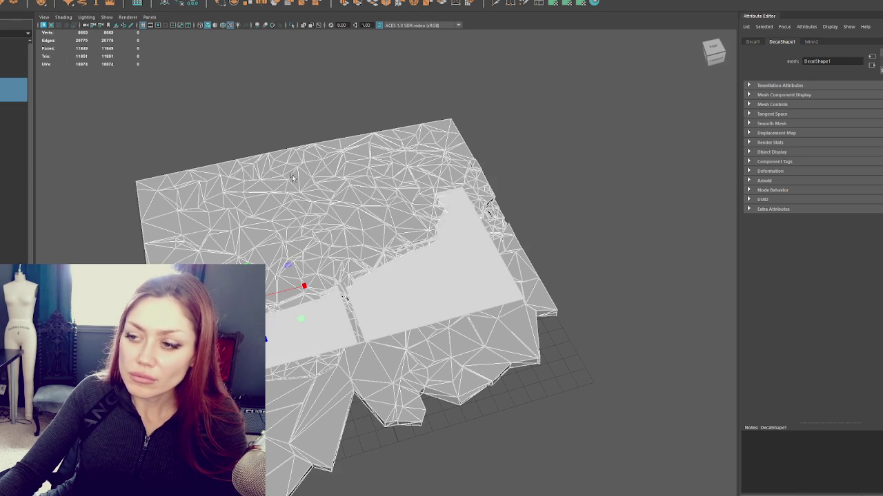
Select the Road_Hifi terrain mesh and tumble in close to its cracked edge
left_click_drag(217, 167, 278, 143)
left_click(366, 230)
left_click(363, 234)
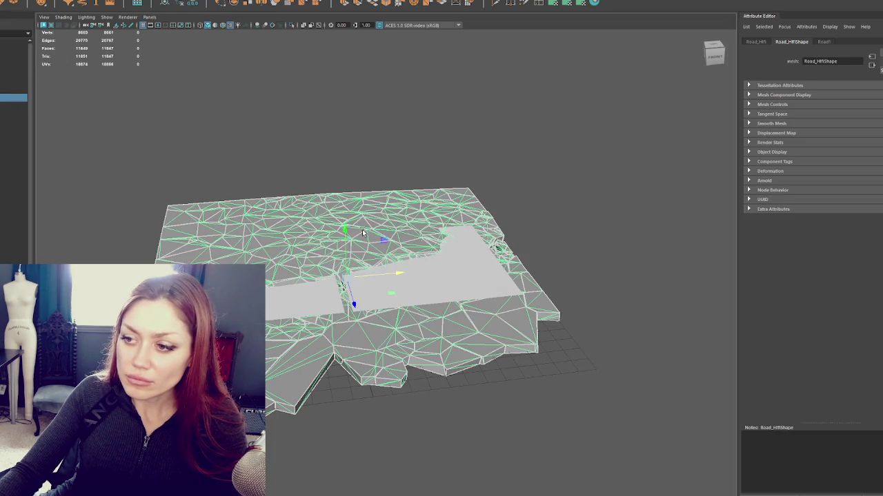
scroll(362, 232, "up", 3)
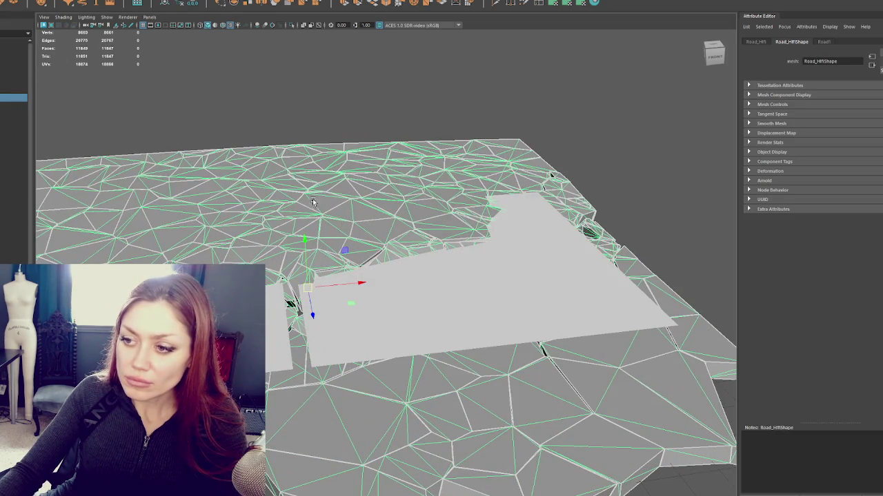
mouse_move(313, 202)
left_mouse_down()
mouse_move(388, 227)
mouse_move(351, 206)
mouse_move(372, 188)
left_mouse_up()
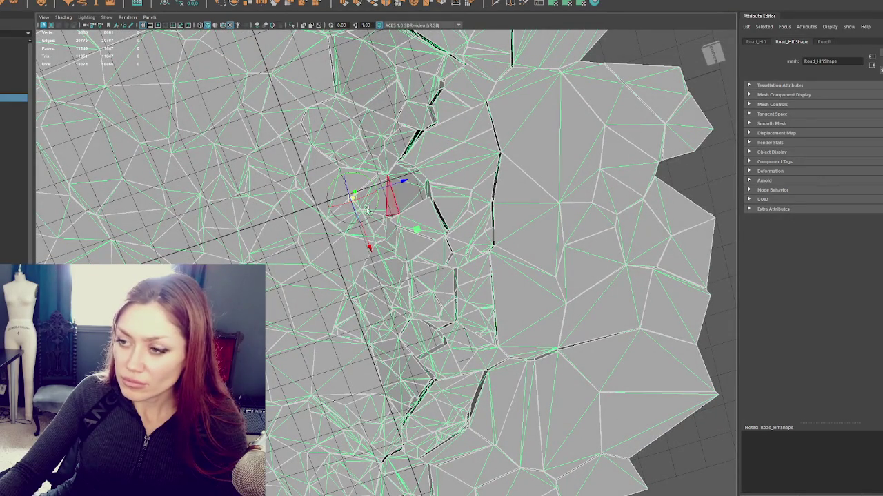
Switch to the four-view wireframe layout and raise a road terrain vertex in the front view
key("space")
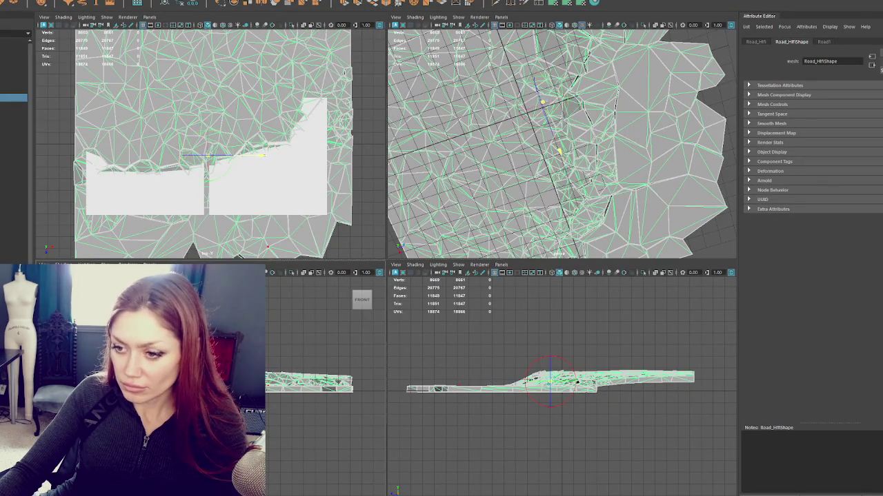
left_click_drag(207, 407, 201, 406)
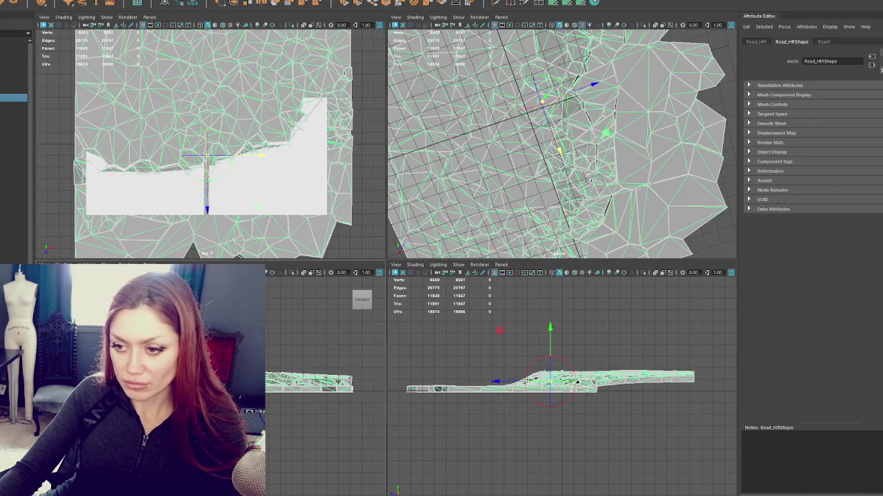
scroll(207, 407, "up", 5)
key("4")
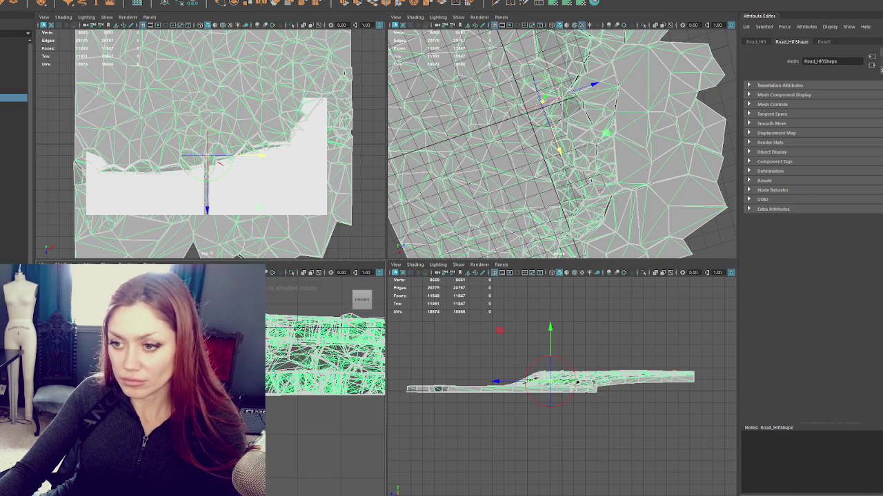
left_click_drag(550, 337, 549, 324)
scroll(510, 418, "up", 6)
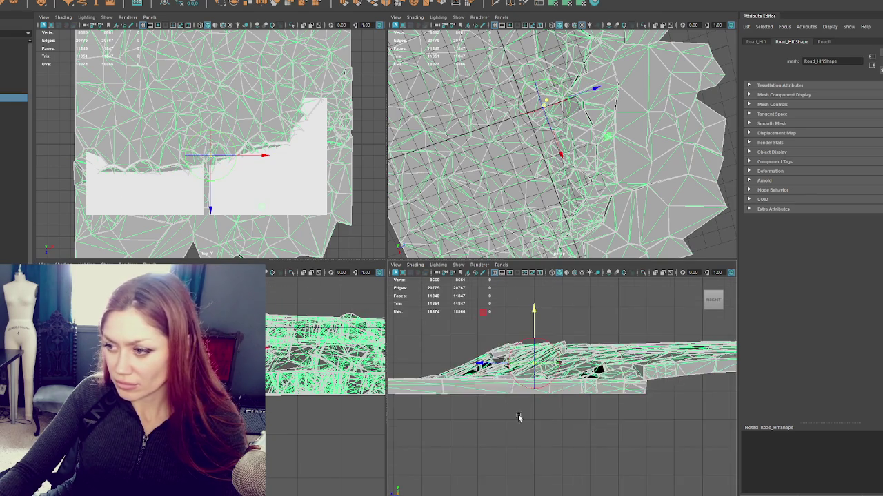
key("4")
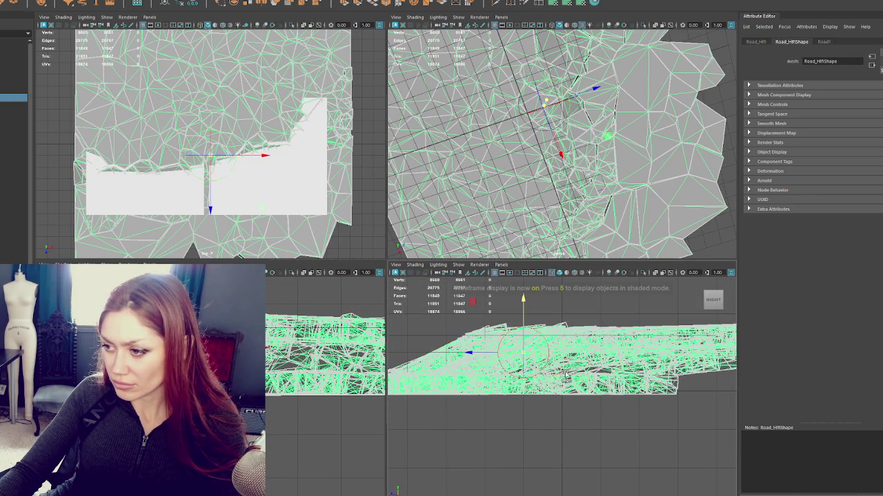
Lower another vertex further along the road, then select a crack-edge vertex and the decal
left_click(550, 359)
scroll(548, 398, "down", 5)
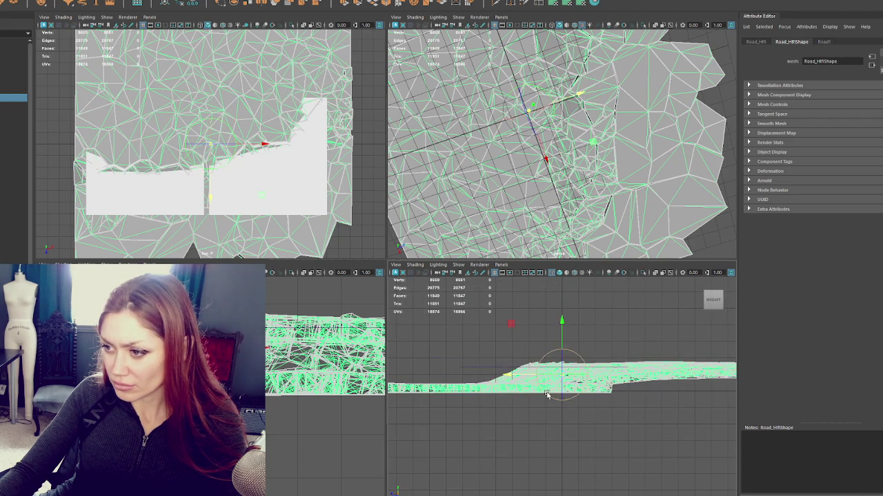
mouse_move(559, 330)
left_mouse_down()
mouse_move(560, 314)
mouse_move(560, 344)
left_mouse_up()
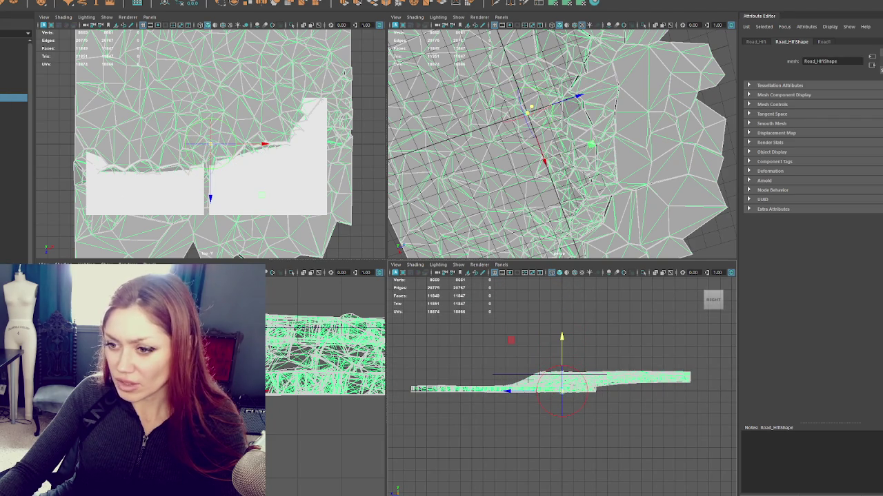
key("4")
scroll(224, 180, "up", 5)
left_click(261, 144)
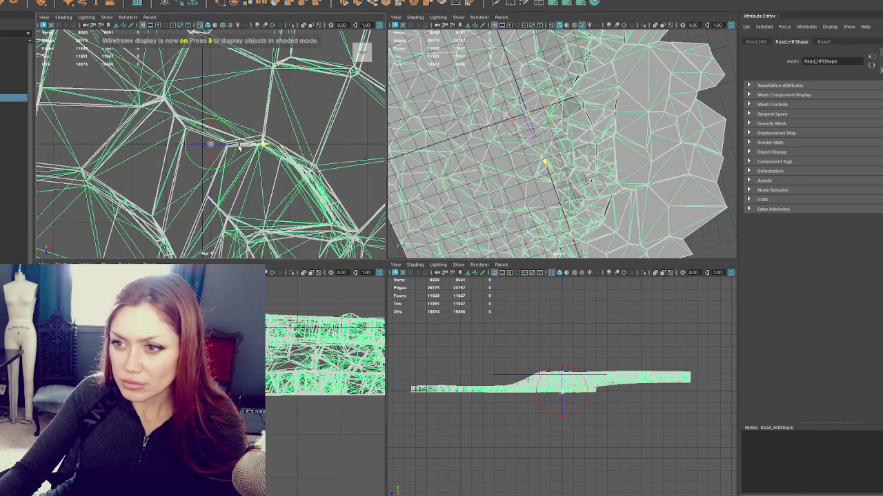
scroll(174, 144, "up", 2)
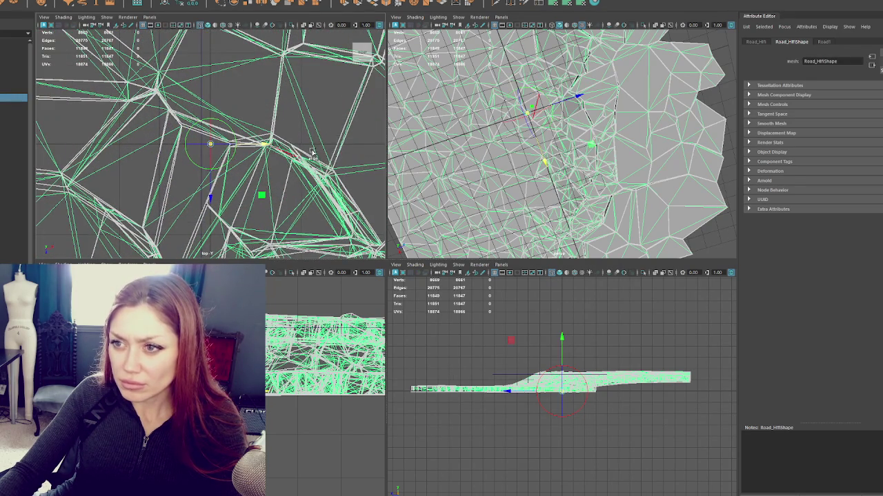
left_click(183, 147)
left_click(241, 153)
scroll(559, 334, "up", 5)
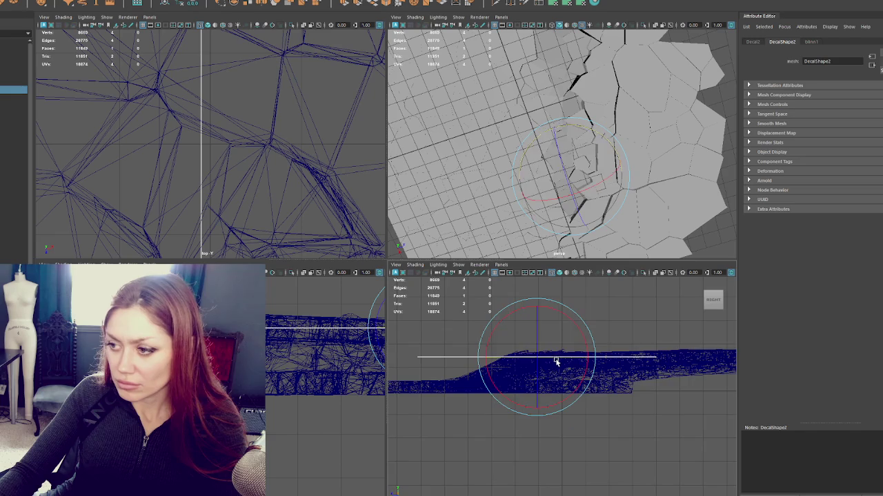
Enlarge the perspective view and move the decal left and down across the plane
key("ctrl+z")
key("ctrl+z")
key("ctrl+z")
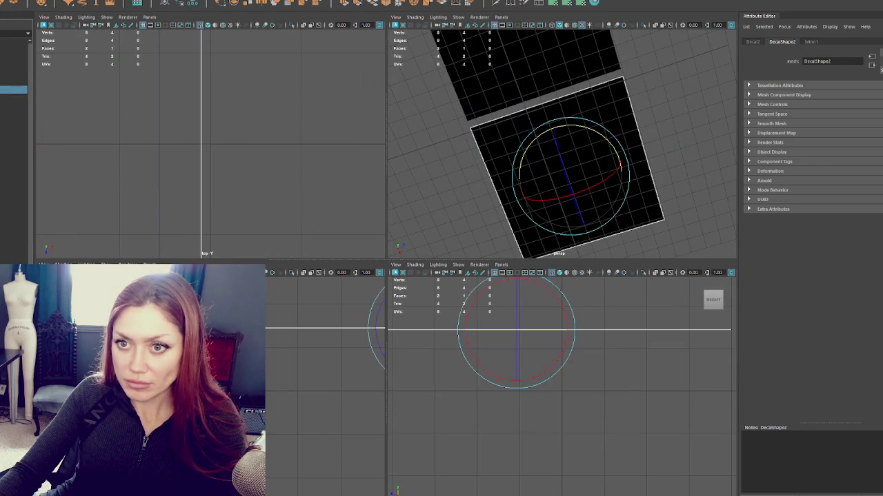
key("space")
left_click_drag(479, 197, 438, 287)
key("w")
mouse_move(479, 267)
left_mouse_down()
mouse_move(296, 269)
mouse_move(299, 307)
mouse_move(389, 296)
mouse_move(406, 253)
mouse_move(342, 265)
mouse_move(428, 252)
mouse_move(329, 248)
mouse_move(366, 273)
left_mouse_up()
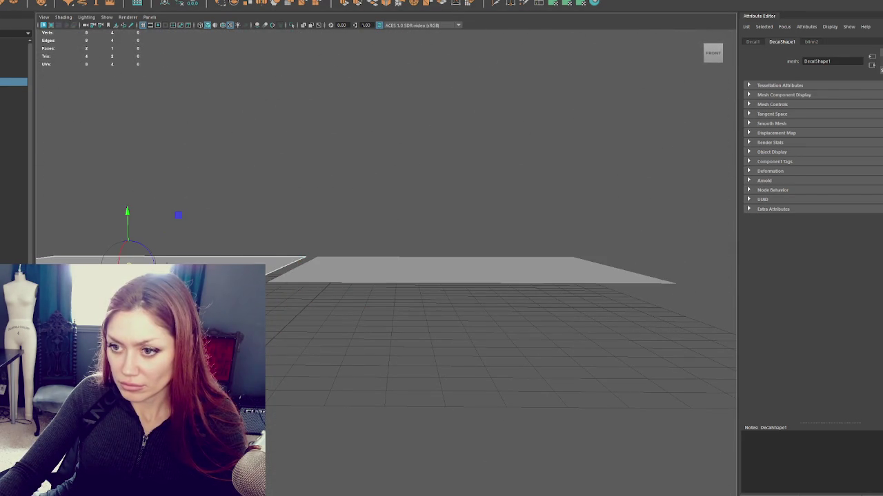
left_click_drag(304, 321, 416, 309)
left_click_drag(372, 287, 301, 315)
Unhide the cracked ground mesh, then select Decal2 and the Road_HiFi mesh
left_click(29, 105)
left_click(14, 81)
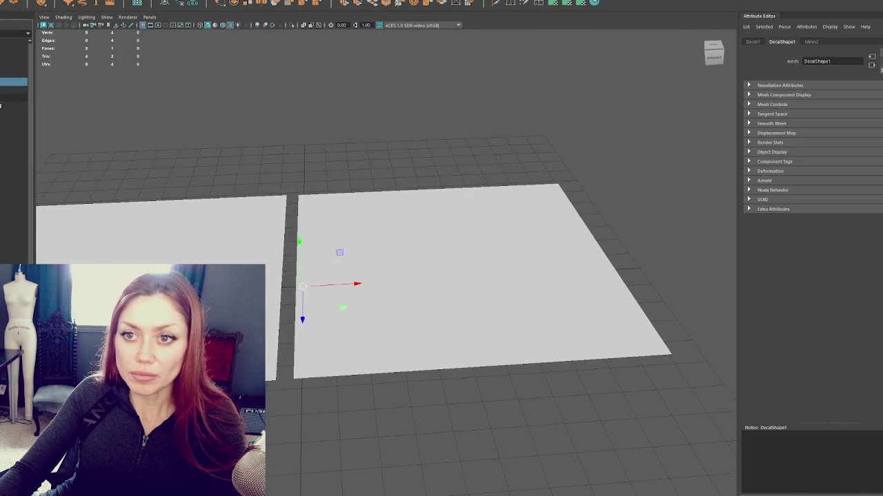
key("shift+h")
left_click(14, 172)
left_click(13, 86)
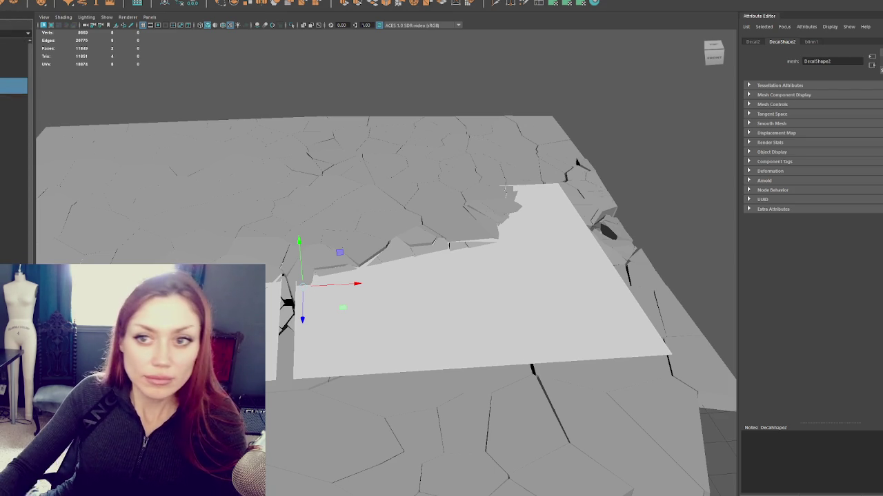
left_click(14, 63)
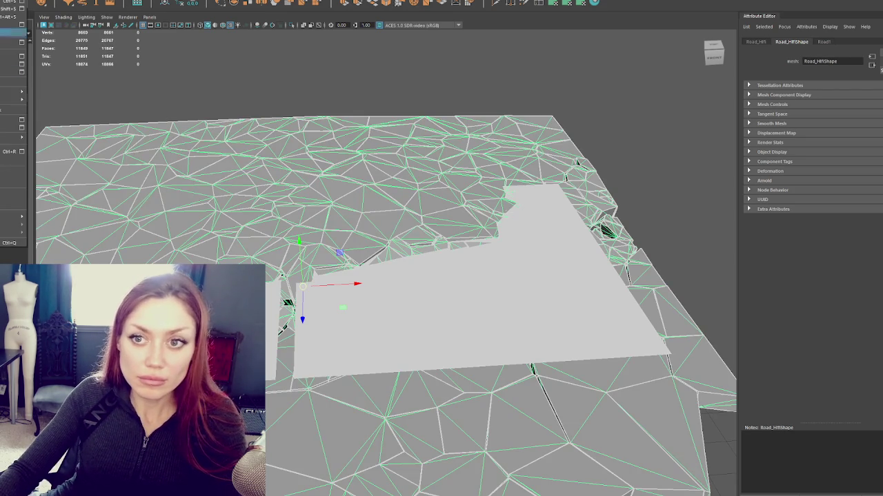
key("Escape")
key("Escape")
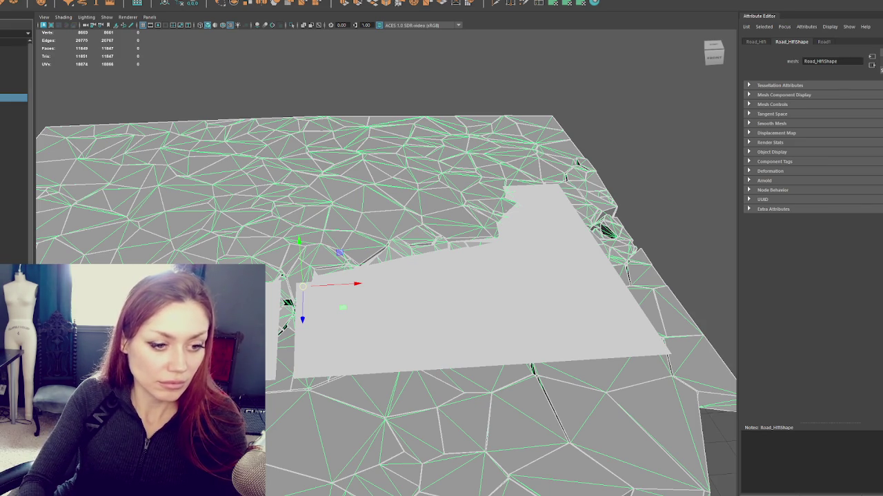
Save the Road Destruction scene when starting a new one, and close the reference photo window
key("ctrl+n")
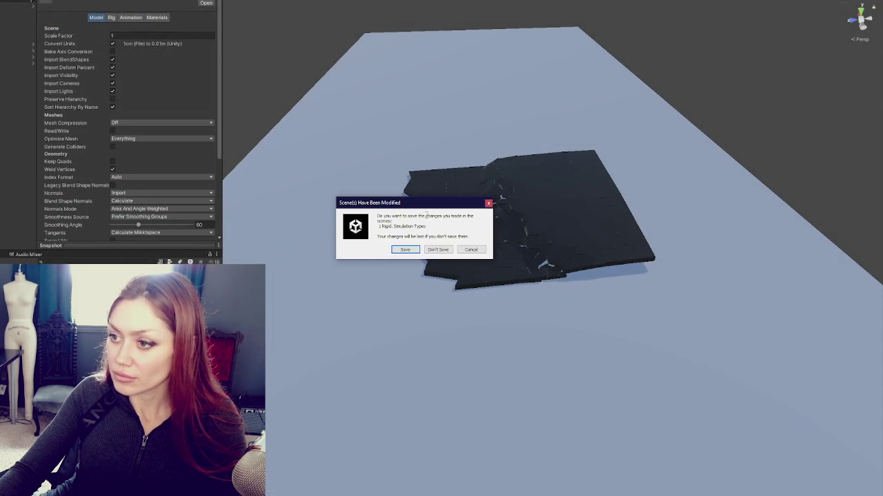
left_click(425, 249)
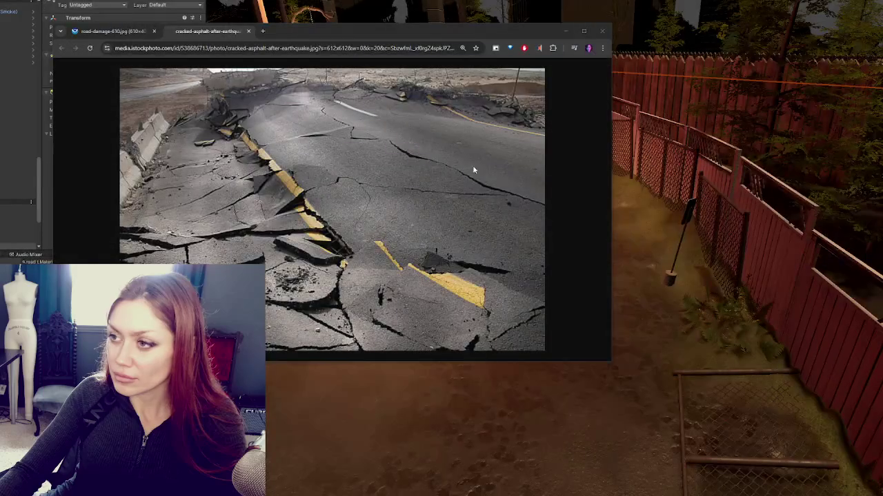
left_click(602, 31)
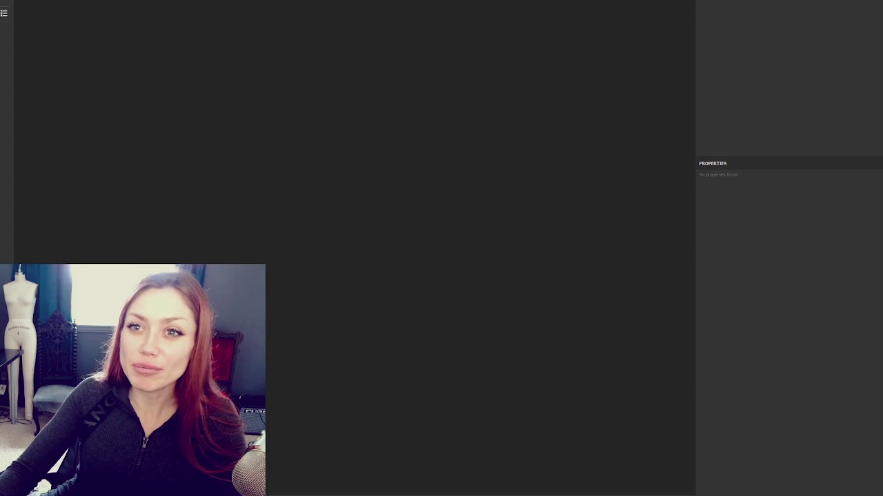
Create a new Painter project from the Road Low mesh, then browse for a high-poly bake mesh
left_click(41, 2)
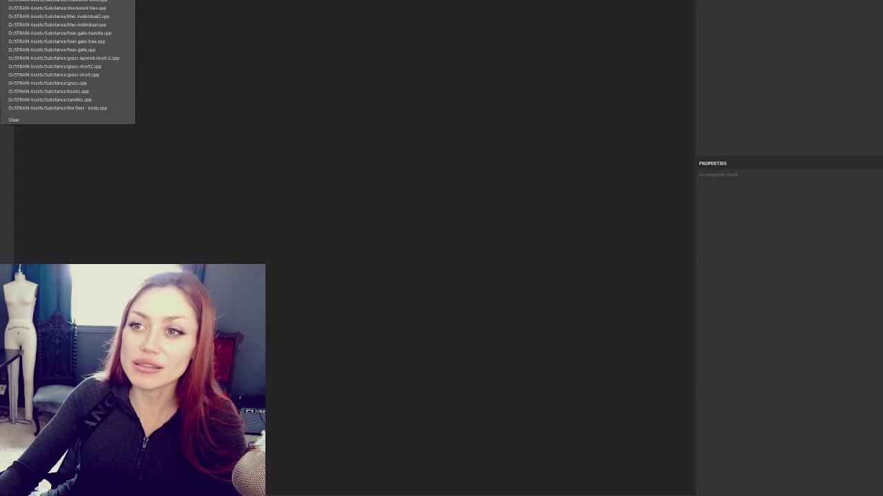
key("ctrl+n")
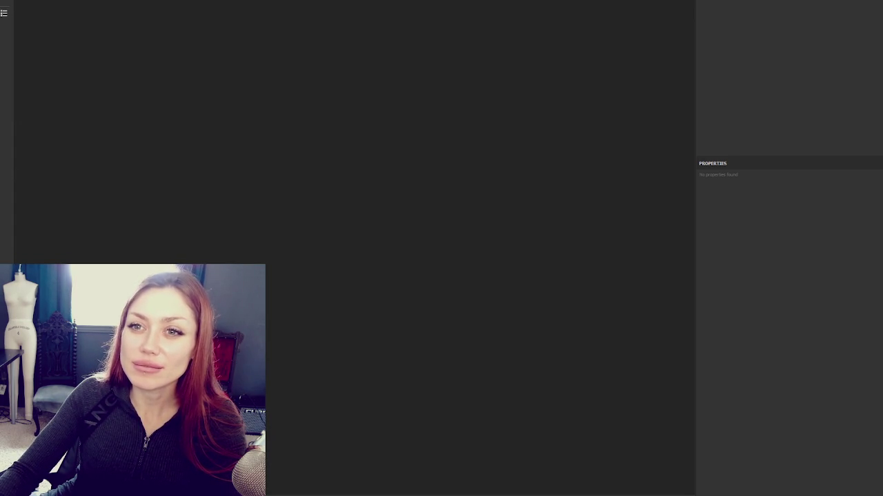
left_click(485, 146)
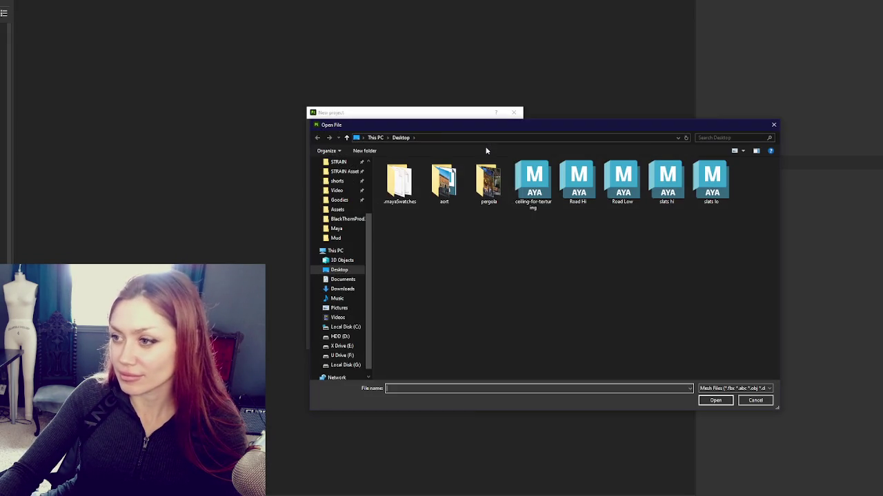
double_click(621, 183)
left_click(451, 340)
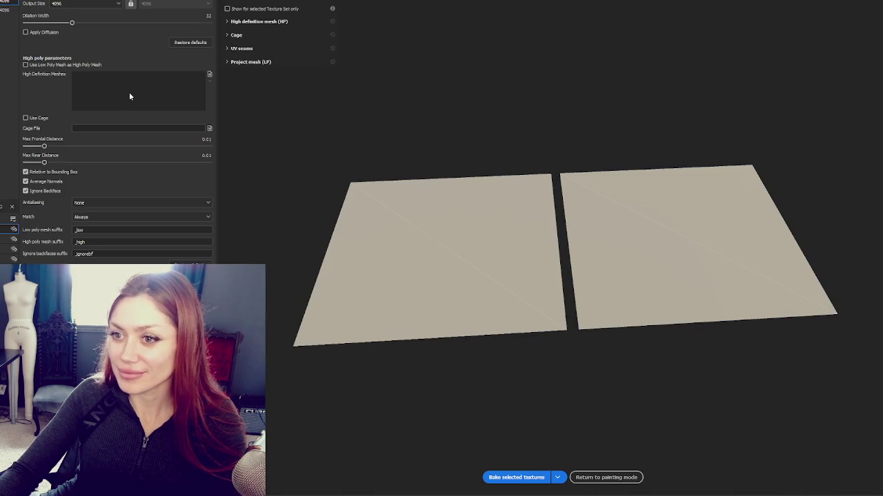
left_click(127, 96)
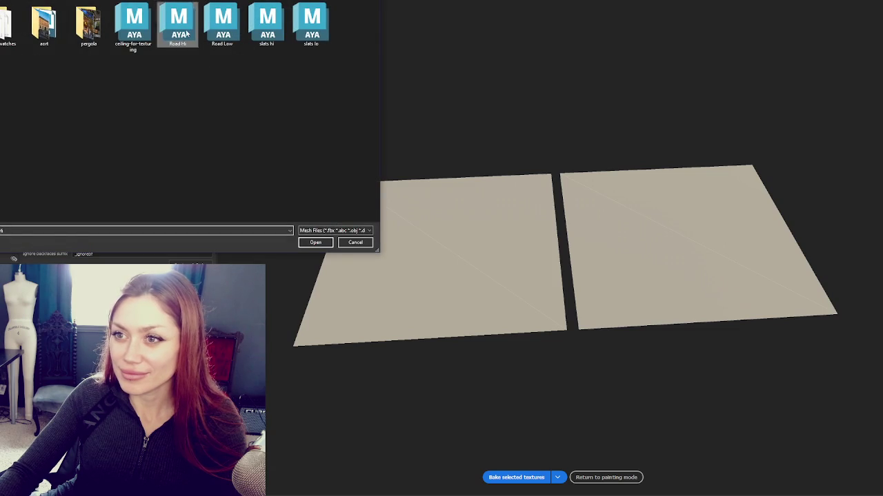
Bake Road Hi onto the planes with frontal distance 0.0137, rear 0.0186 and Supersampling 4x
double_click(196, 41)
mouse_move(73, 146)
left_mouse_down()
mouse_move(34, 148)
mouse_move(47, 147)
mouse_move(51, 162)
left_mouse_up()
left_click(97, 202)
left_click(96, 223)
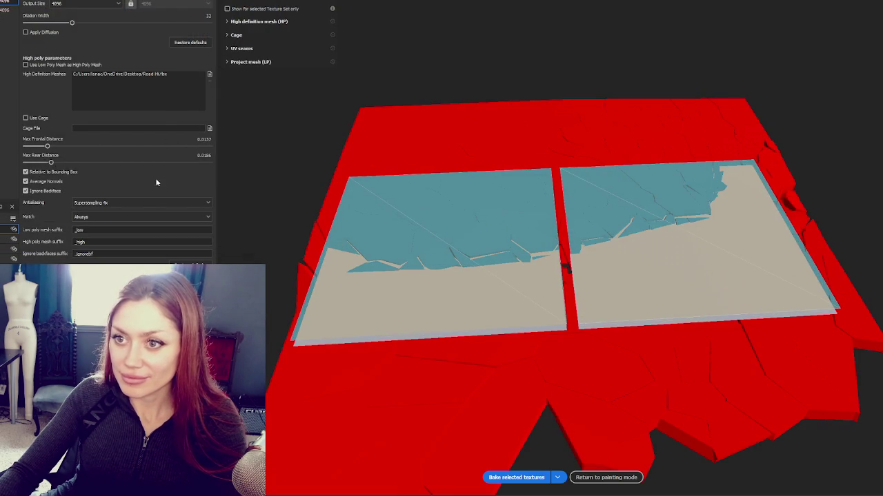
left_click(515, 477)
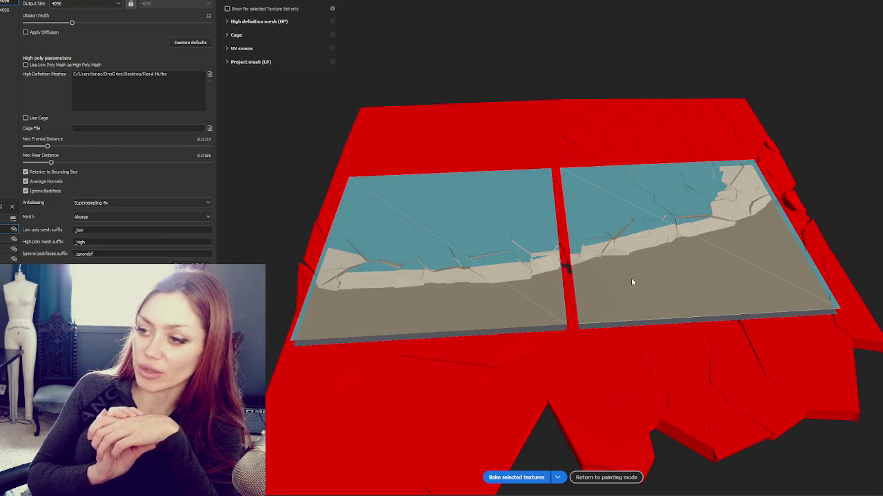
left_click(606, 477)
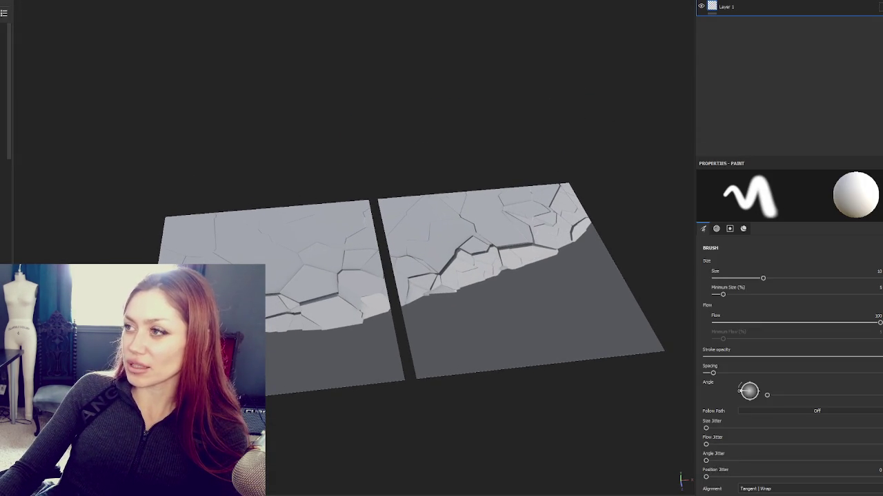
Orbit around the baked road planes to check how far the cracks reach
key("ctrl+shift+b")
mouse_move(483, 173)
left_mouse_down()
mouse_move(621, 112)
mouse_move(676, 69)
mouse_move(680, 81)
left_mouse_up()
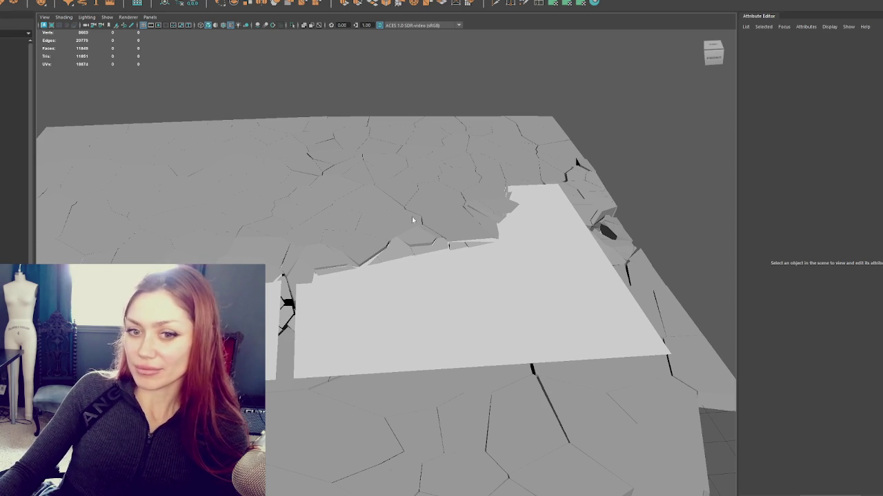
Frame the ground mesh and select the second decal plane, checking it edge-on from the side
left_click(335, 190)
key("f")
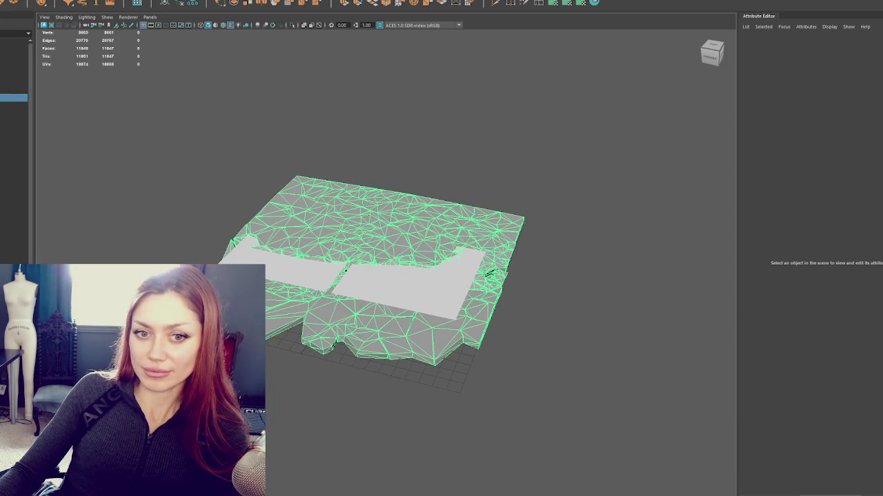
left_click(439, 234)
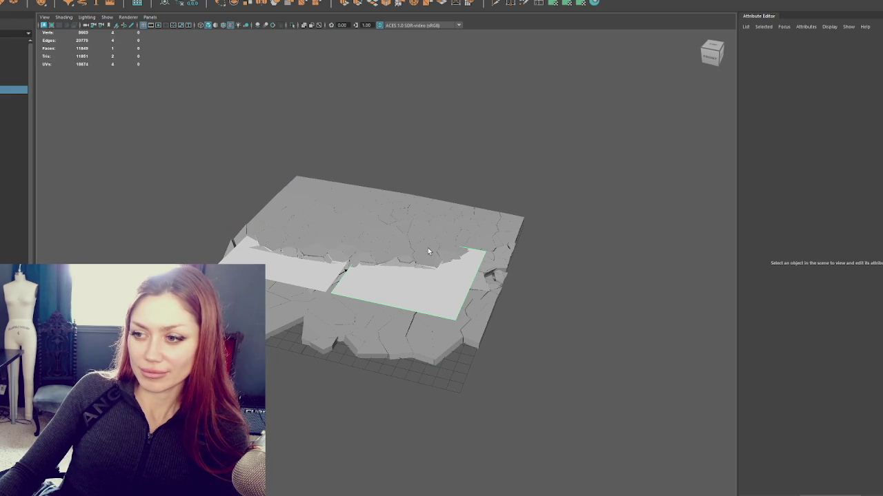
key("space")
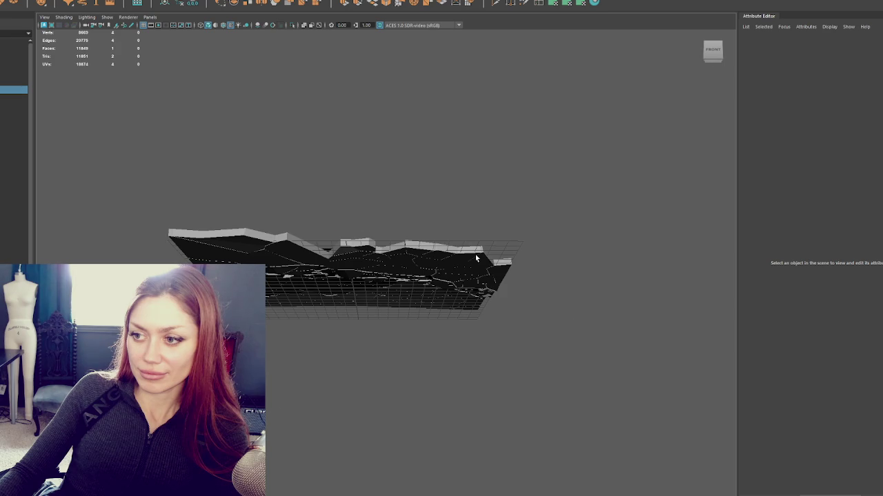
key("space")
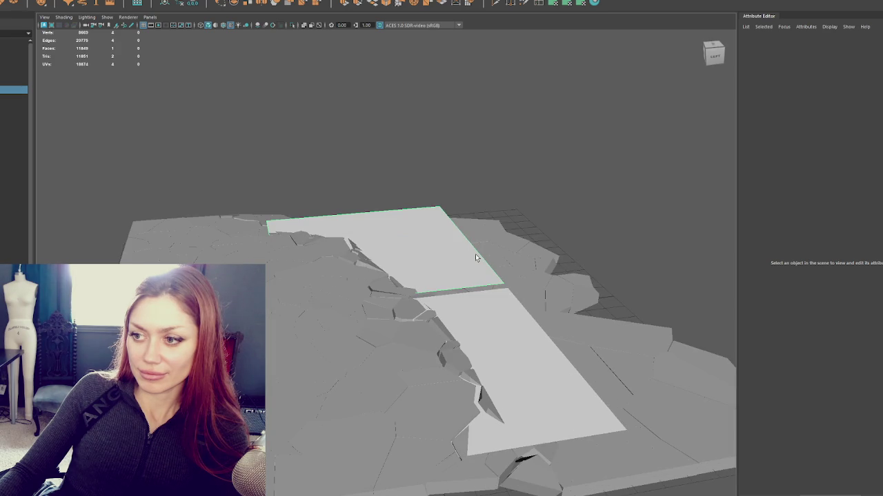
left_click(476, 257)
key("space")
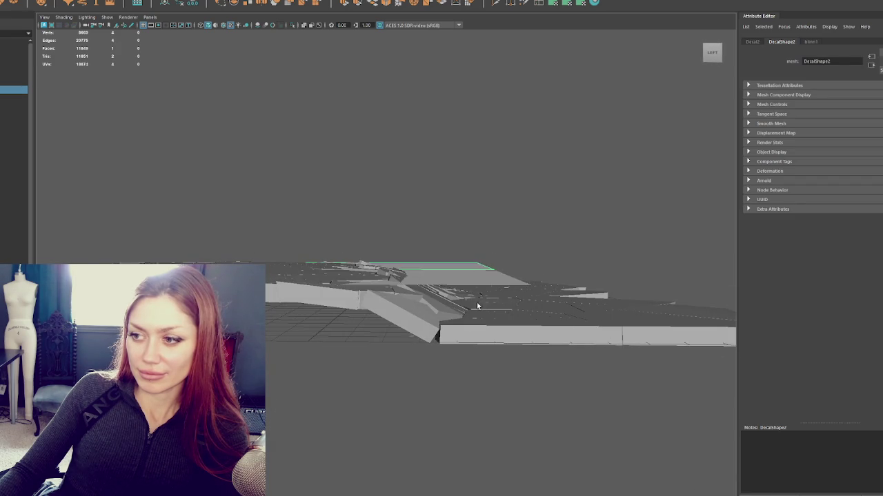
left_click(479, 284)
left_click(464, 266)
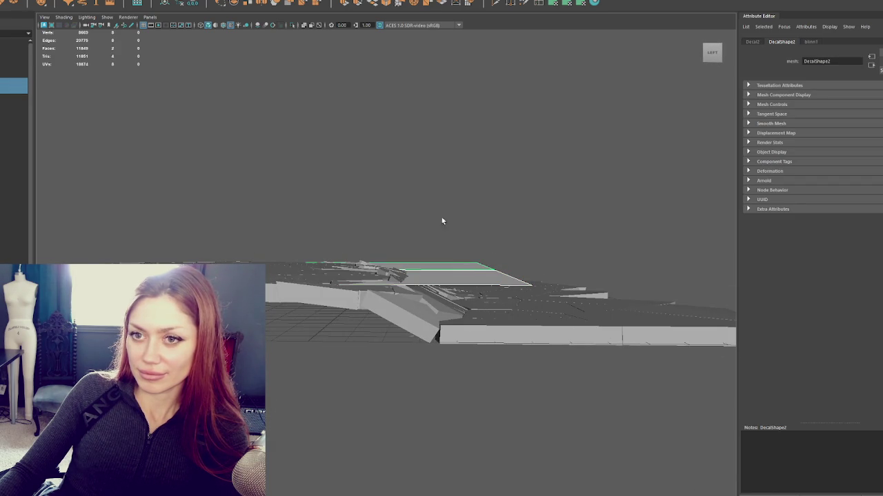
Move the decal plane's faces down along Y so they sit inside the road mesh
right_click(431, 173)
left_click(433, 192)
key("w")
mouse_move(379, 239)
left_mouse_down()
mouse_move(382, 253)
mouse_move(384, 242)
mouse_move(373, 247)
mouse_move(235, 166)
left_mouse_up()
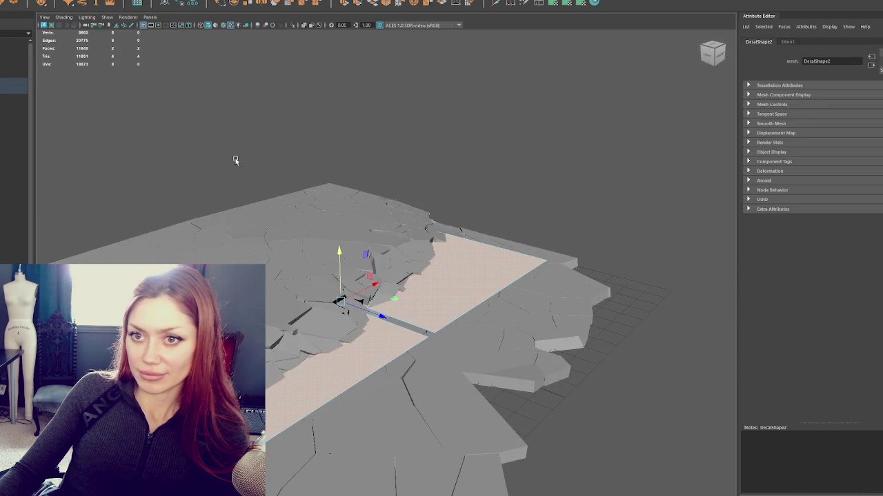
left_click(255, 138)
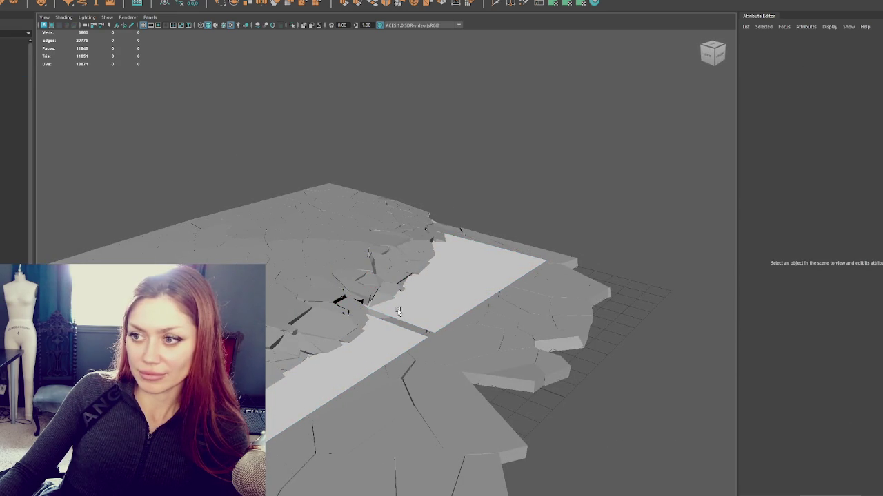
left_click(373, 336)
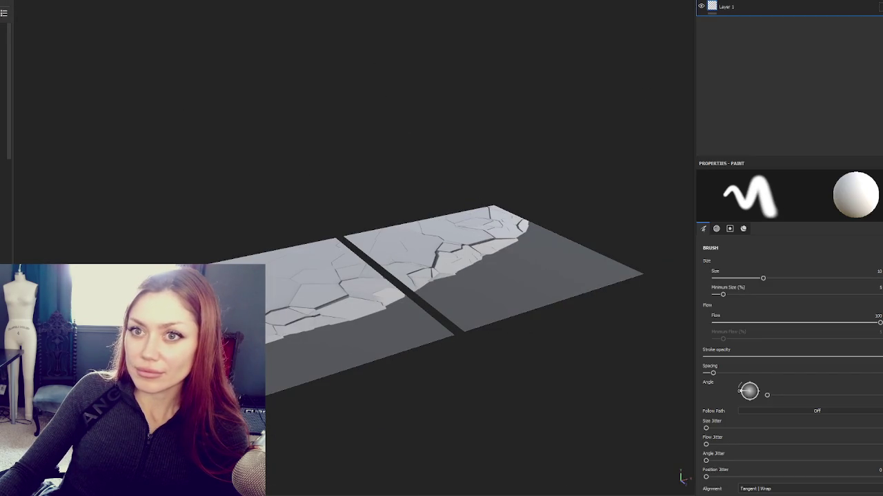
key("ctrl+n")
Load Road Low into a new project, raise max frontal distance to 0.0478, and rebake
left_click(482, 171)
left_click(620, 223)
double_click(619, 223)
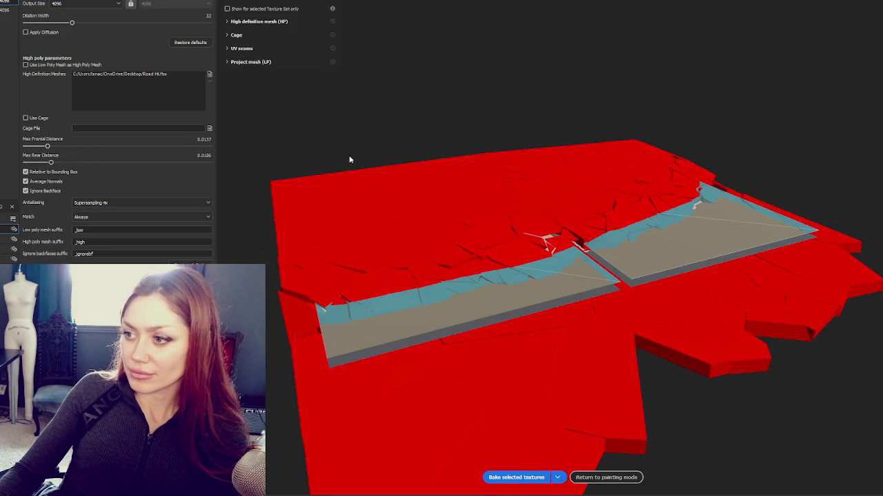
left_click(56, 147)
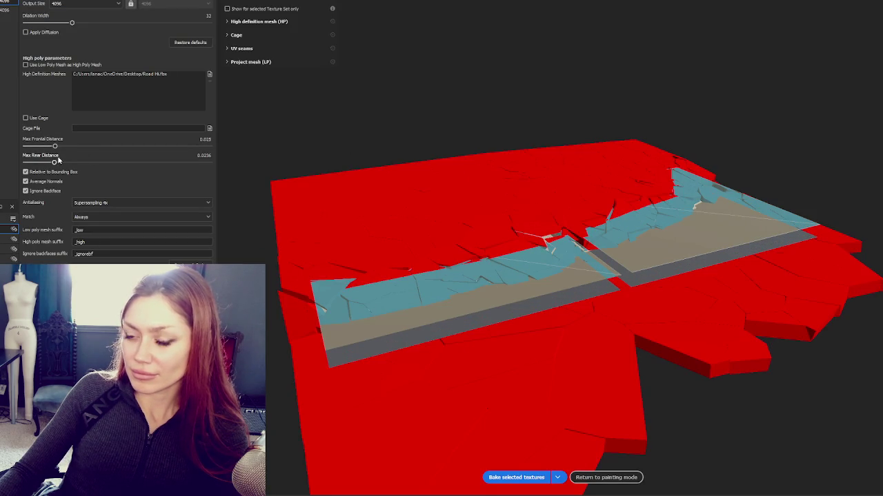
mouse_move(55, 146)
left_mouse_down()
mouse_move(66, 147)
mouse_move(69, 163)
left_mouse_up()
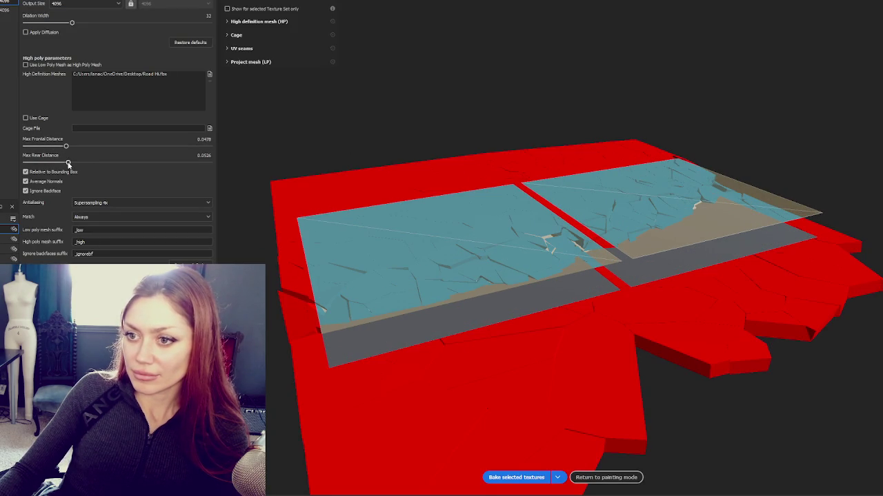
left_click(516, 477)
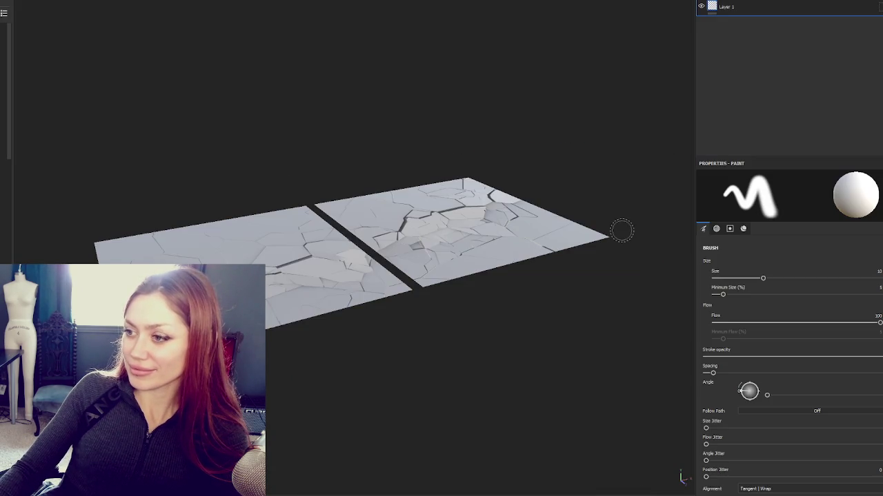
mouse_move(620, 231)
left_mouse_down()
mouse_move(488, 187)
mouse_move(366, 252)
mouse_move(345, 276)
left_mouse_up()
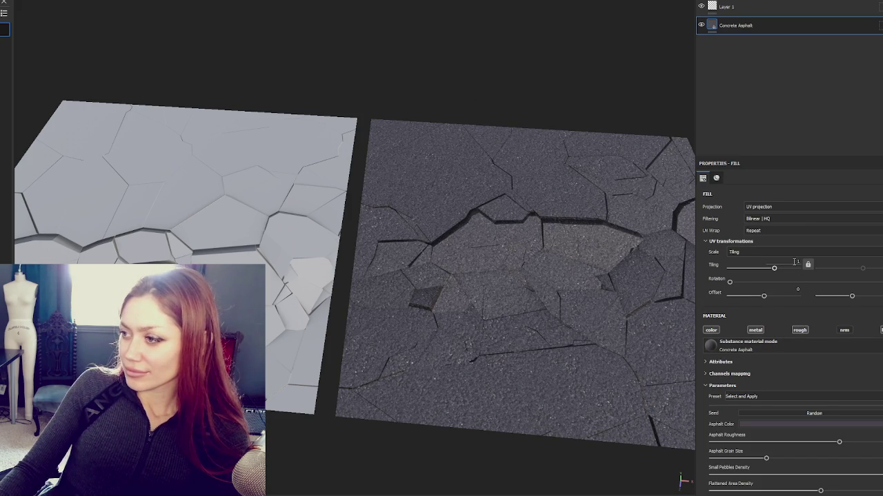
Set asphalt tiling to 3 and give Folder 1 a Dirt mask with higher level and contrast and minimum grunge scale
type("3")
key("Return")
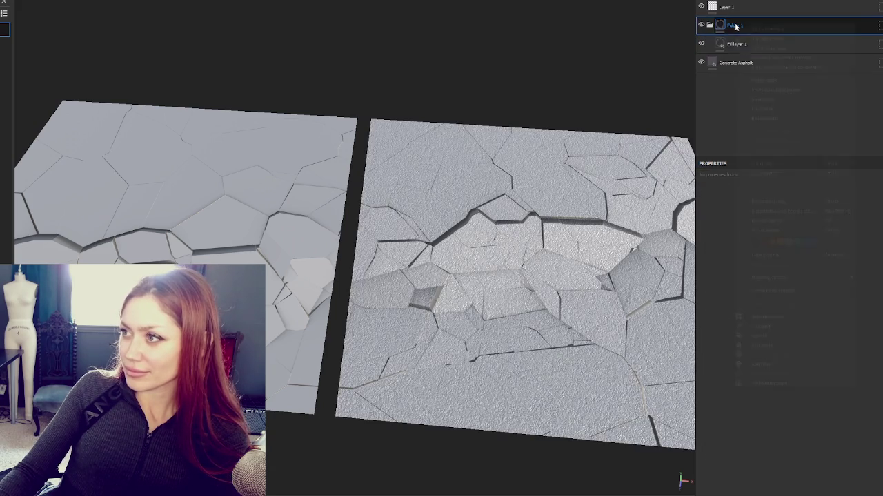
left_click(745, 43)
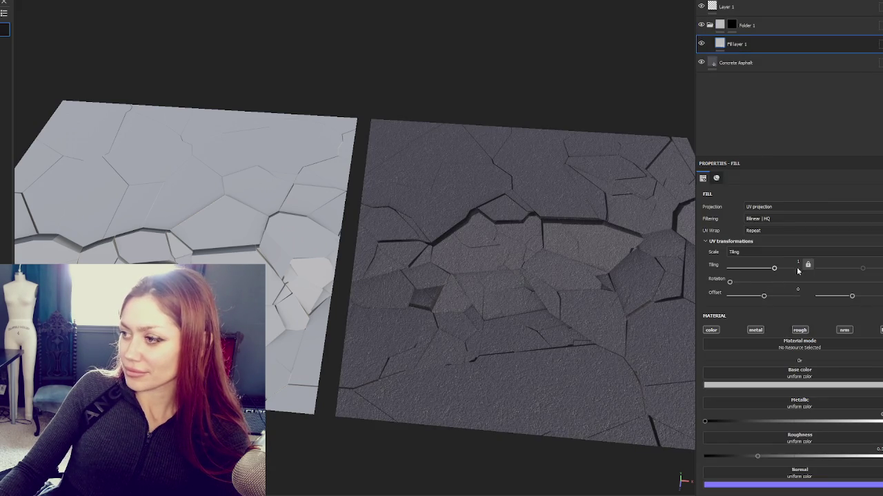
left_click(731, 25)
right_click(818, 30)
left_click(851, 52)
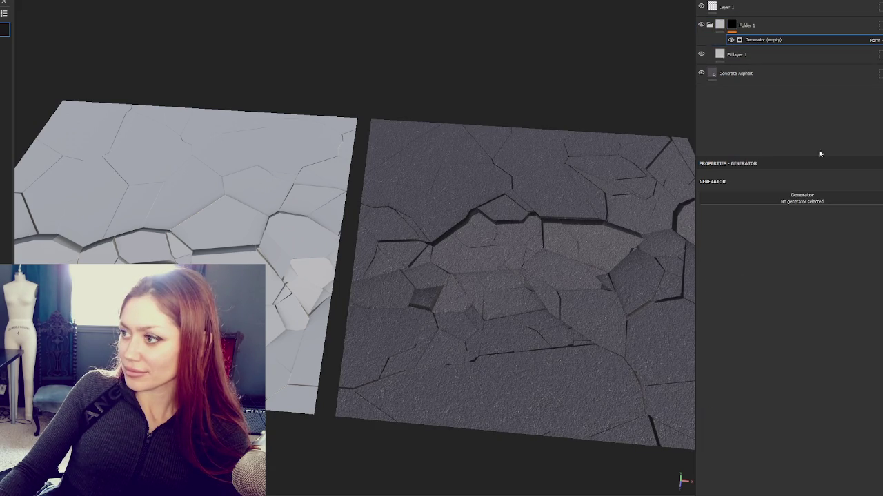
left_click(804, 198)
left_click(819, 254)
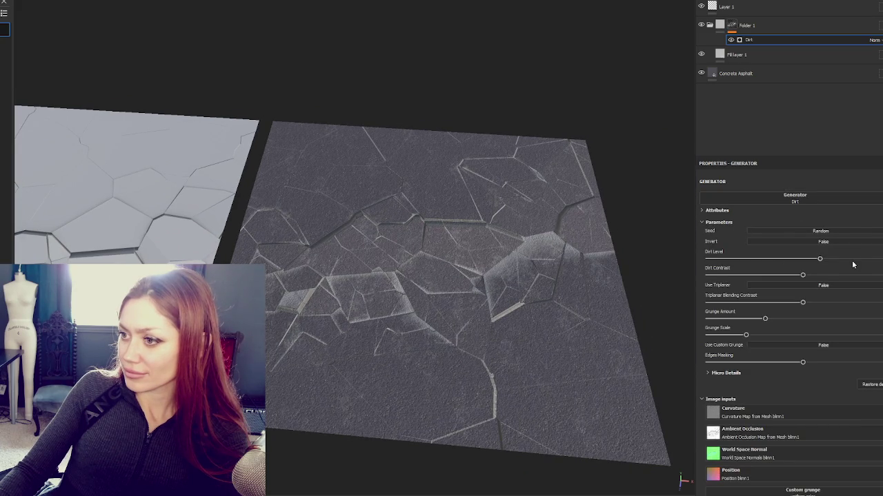
left_click_drag(820, 259, 840, 259)
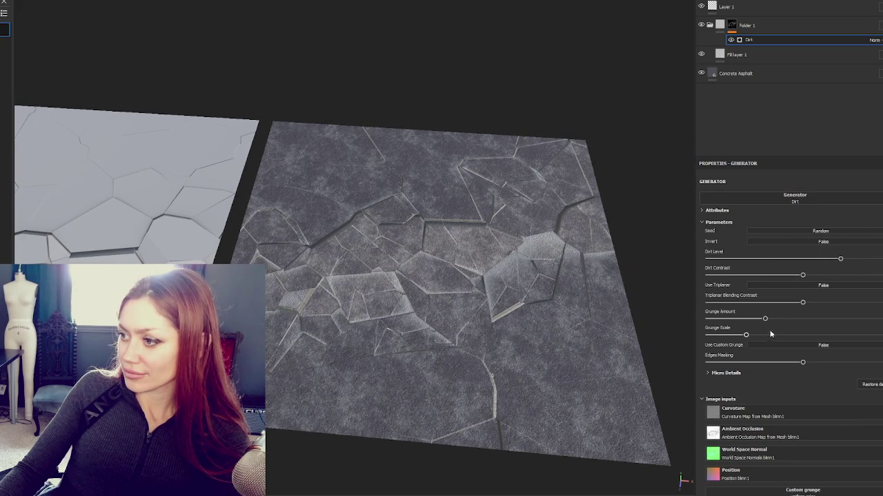
left_click_drag(729, 336, 707, 335)
left_click_drag(765, 319, 774, 320)
left_click_drag(840, 259, 849, 258)
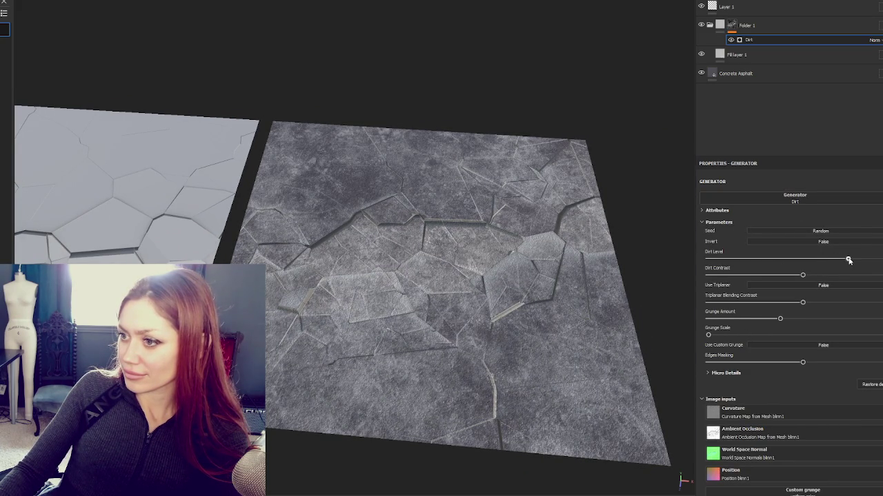
left_click_drag(806, 275, 822, 276)
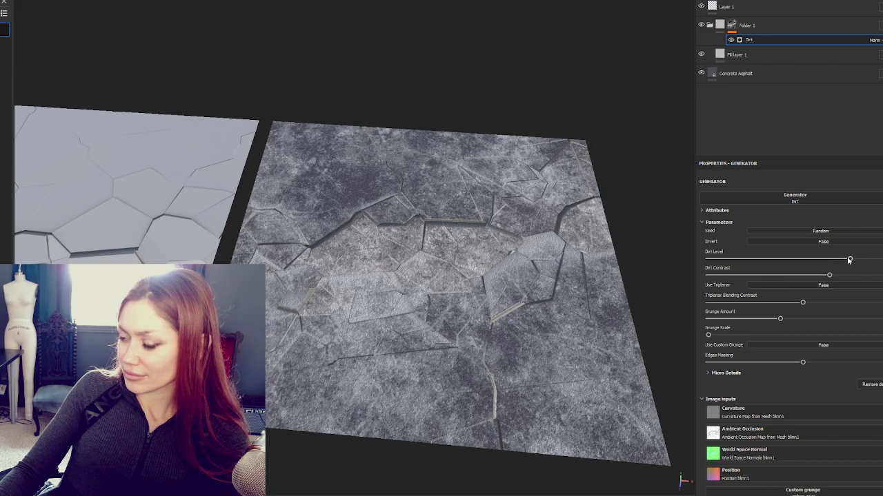
Change the fill layer's base colour to a near-black brown
left_click(737, 55)
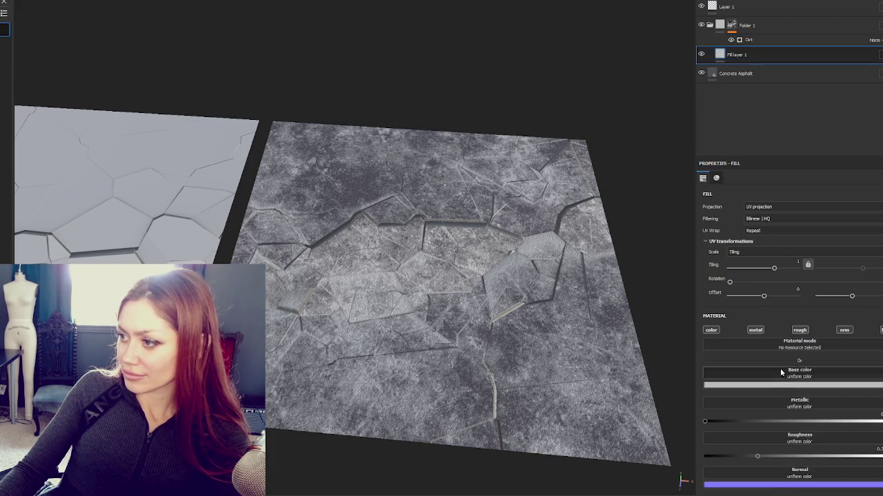
left_click(779, 384)
left_click(816, 452)
left_click_drag(816, 451, 811, 455)
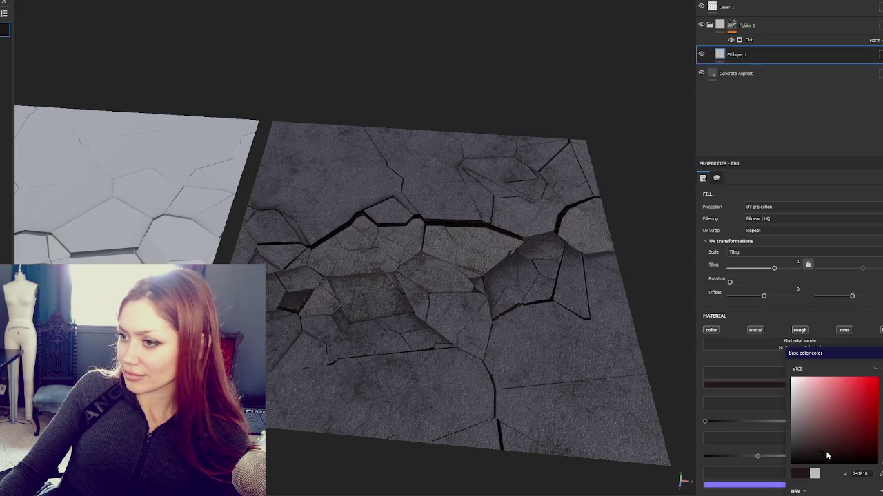
left_click(824, 463)
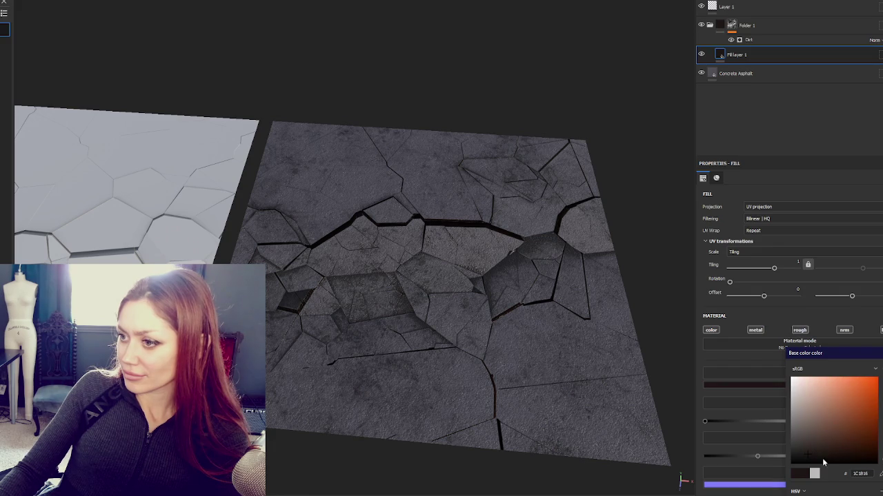
Lighten the Concrete Asphalt colour to grey 727277
left_click(748, 73)
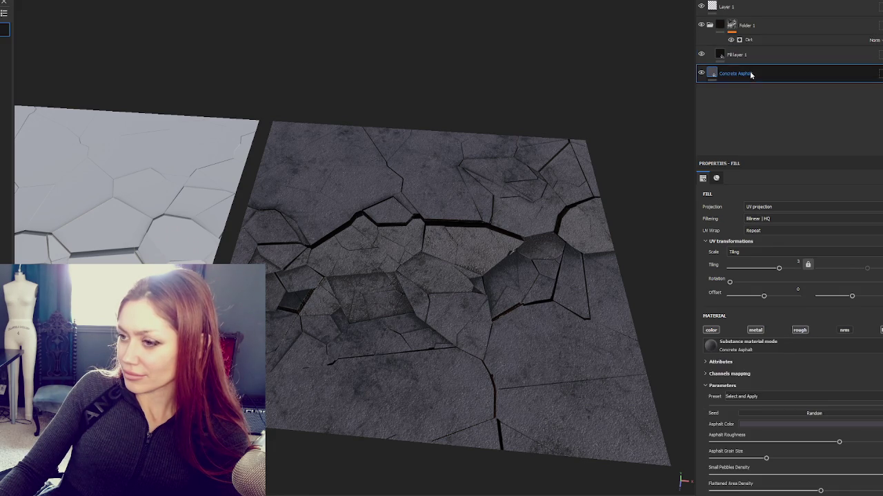
left_click(773, 424)
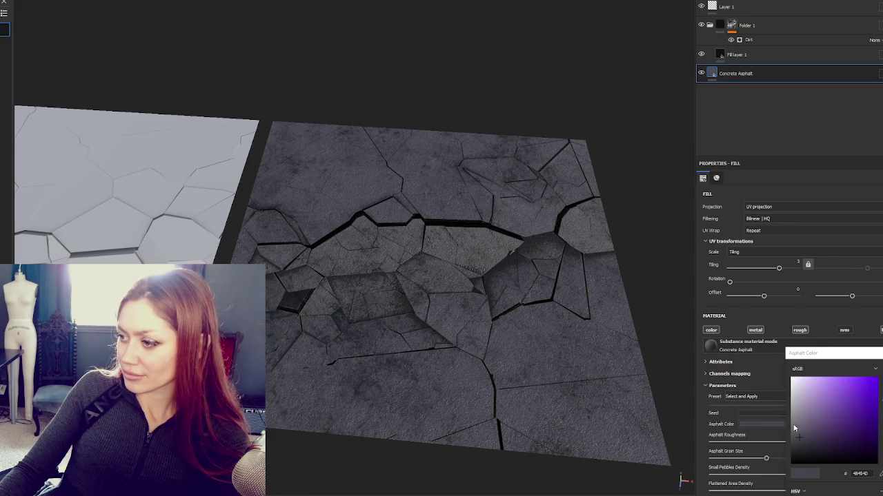
left_click_drag(793, 428, 795, 422)
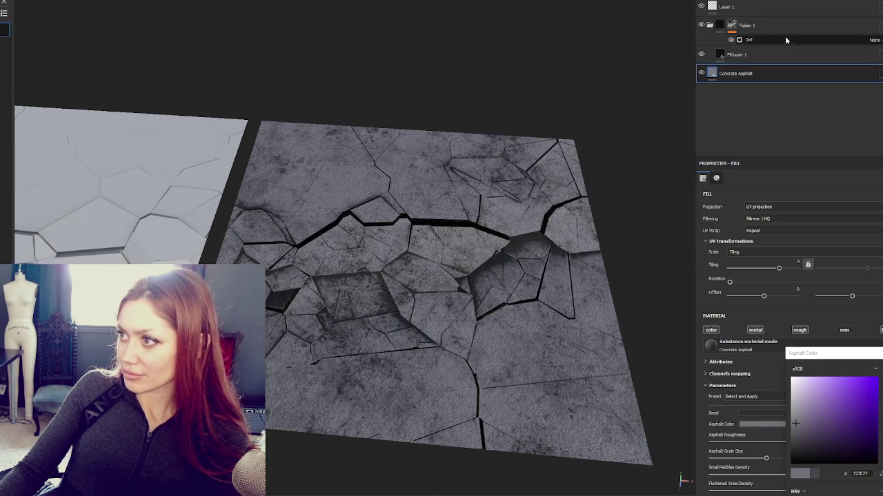
Duplicate Folder 1 and give the copy a random Dirt seed, near-max level, lower contrast and less grunge
left_click(789, 31)
key("ctrl+d")
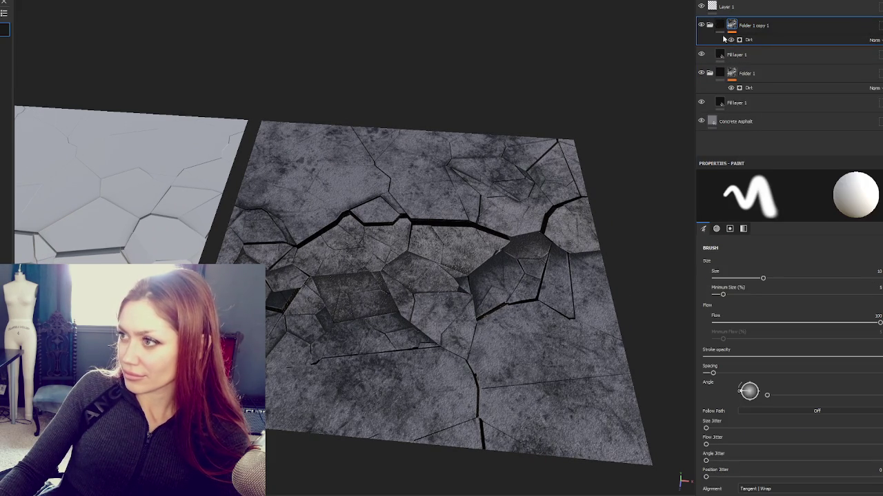
left_click(751, 40)
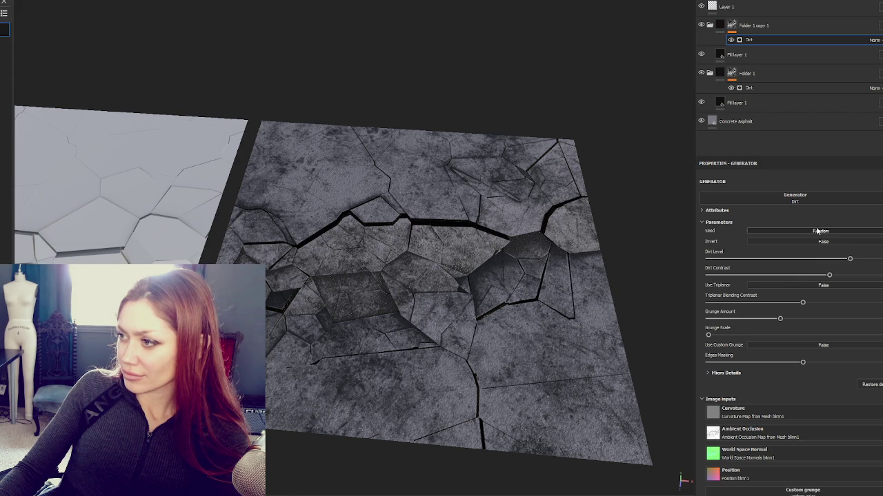
left_click(816, 233)
left_click(869, 260)
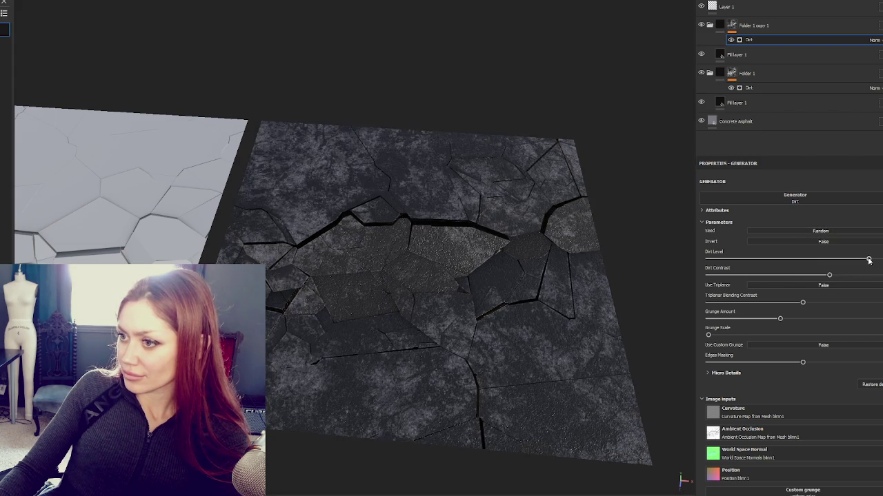
left_click_drag(800, 275, 783, 275)
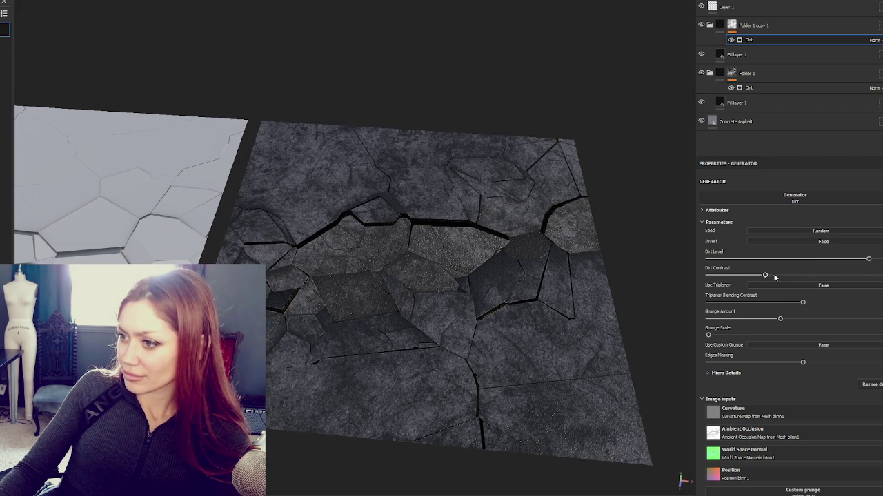
left_click(769, 320)
left_click(874, 259)
mouse_move(662, 200)
left_mouse_down()
mouse_move(621, 183)
mouse_move(454, 187)
mouse_move(528, 187)
mouse_move(586, 166)
left_mouse_up()
Recolour Fill layer 1 to a dark brown
left_click(762, 57)
left_click(745, 384)
left_click(819, 454)
Move Folder 1 to the top of the layer stack and inspect the slab from a low side view
mouse_move(720, 54)
left_mouse_down()
mouse_move(749, 29)
mouse_move(743, 95)
left_mouse_up()
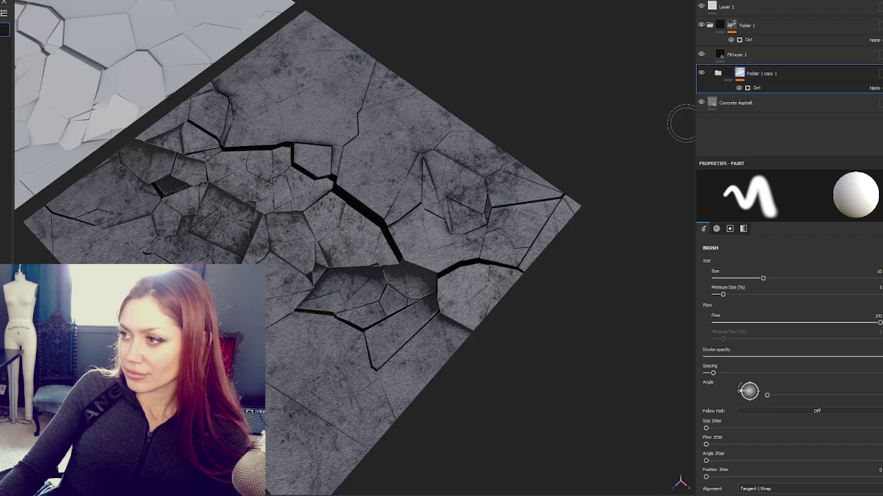
key("ctrl+z")
left_click_drag(736, 56, 748, 22)
mouse_move(586, 138)
left_mouse_down()
mouse_move(540, 163)
mouse_move(610, 121)
mouse_move(542, 148)
mouse_move(524, 173)
mouse_move(544, 197)
left_mouse_up()
scroll(364, 228, "up", 2)
mouse_move(365, 227)
left_mouse_down()
mouse_move(448, 172)
mouse_move(512, 98)
mouse_move(496, 69)
mouse_move(231, 135)
mouse_move(230, 103)
mouse_move(87, 136)
mouse_move(199, 152)
mouse_move(489, 154)
mouse_move(504, 315)
mouse_move(521, 197)
mouse_move(503, 235)
left_mouse_up()
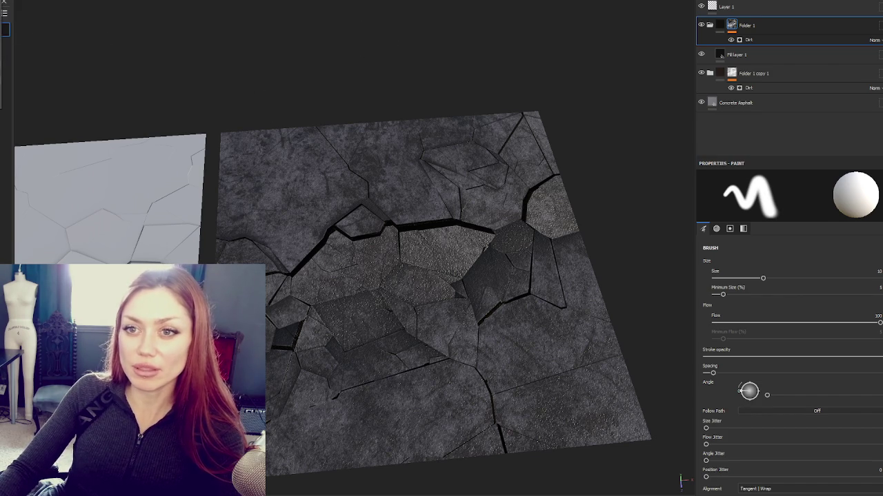
Export the textures at 2048 using the Unity HD Render Pipeline (Metallic Standard) template
key("ctrl+shift+e")
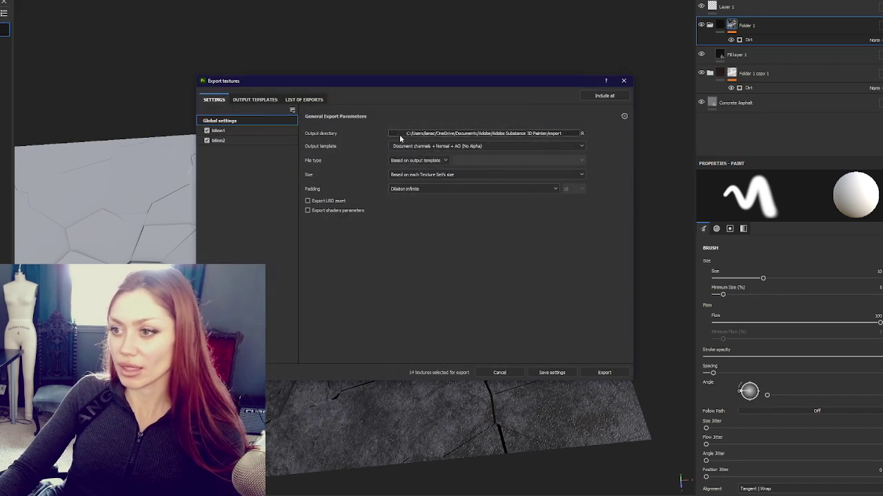
left_click(443, 146)
scroll(464, 180, "down", 5)
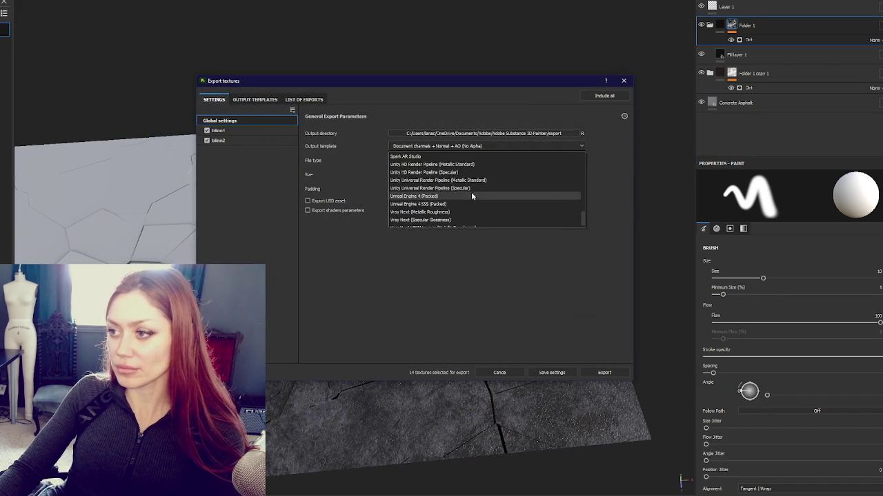
left_click(469, 211)
left_click(463, 176)
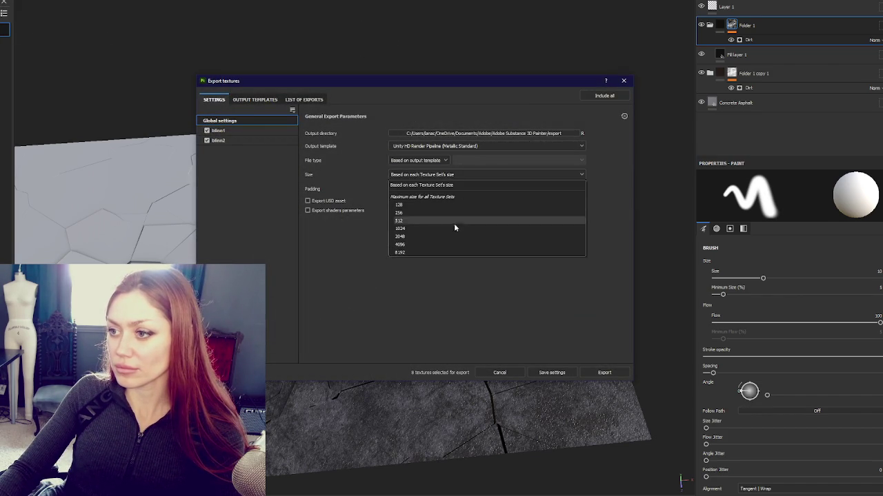
left_click(452, 235)
left_click(605, 373)
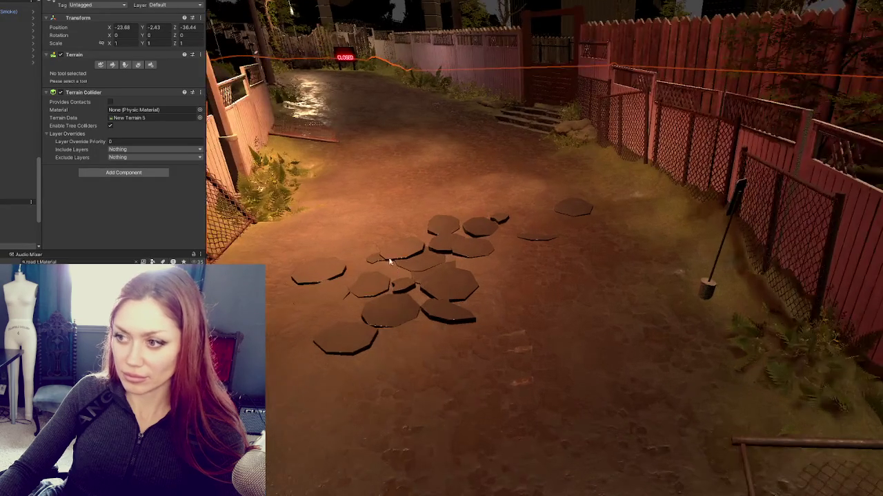
Search the Project window for 'decal' and drag a decal prefab into the scene
key("Escape")
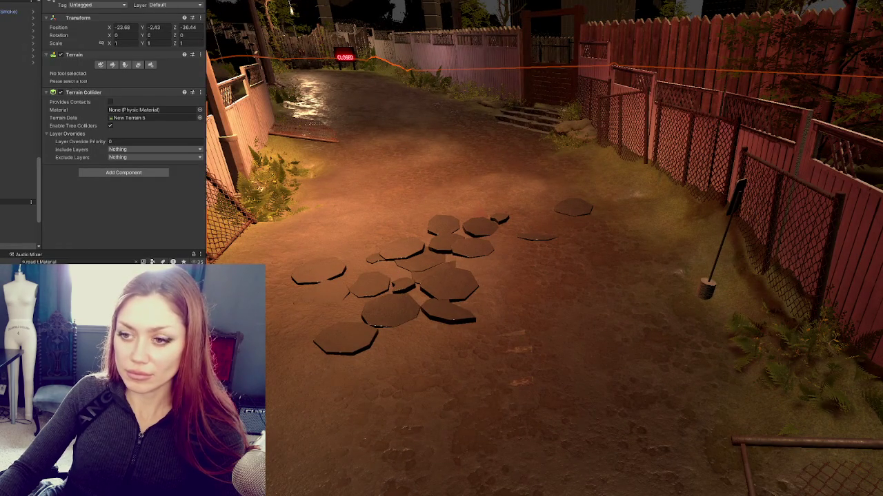
left_click(72, 262)
type("decal")
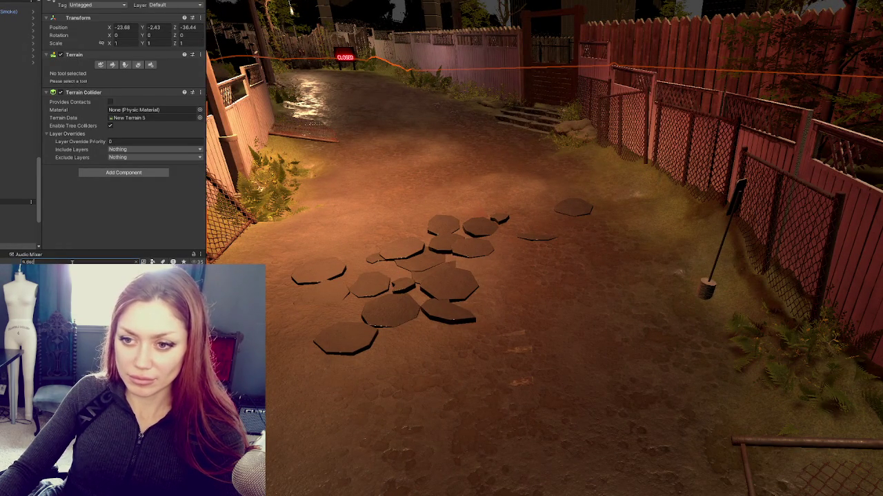
mouse_move(103, 297)
left_mouse_down()
mouse_move(435, 400)
mouse_move(423, 200)
mouse_move(396, 237)
mouse_move(394, 218)
left_mouse_up()
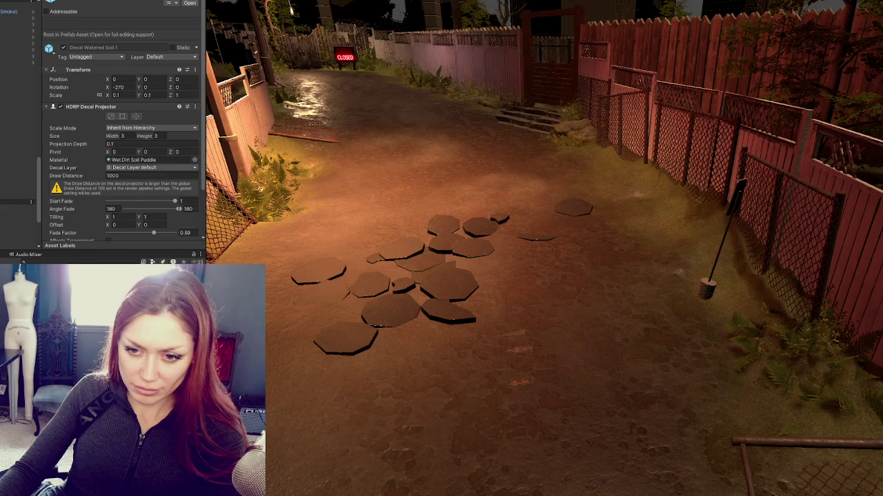
right_click(133, 207)
mouse_move(166, 213)
left_click(314, 67)
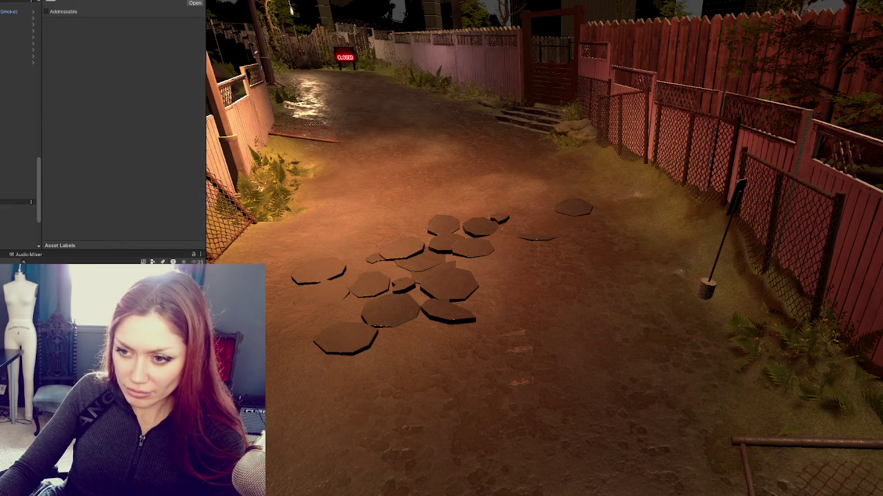
Review the Decal Watered Soil 1 prefab and its Wet Dirt Soil Puddle material settings
right_click(78, 54)
left_click(78, 205)
left_click(121, 160)
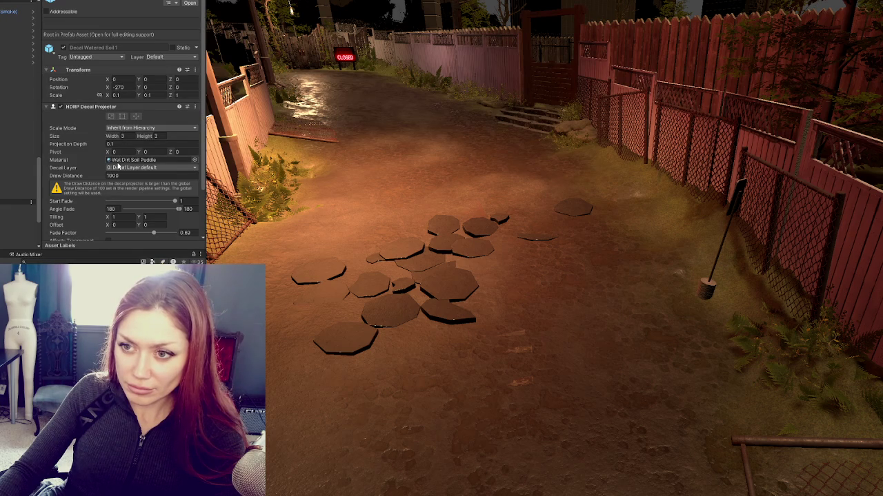
double_click(131, 160)
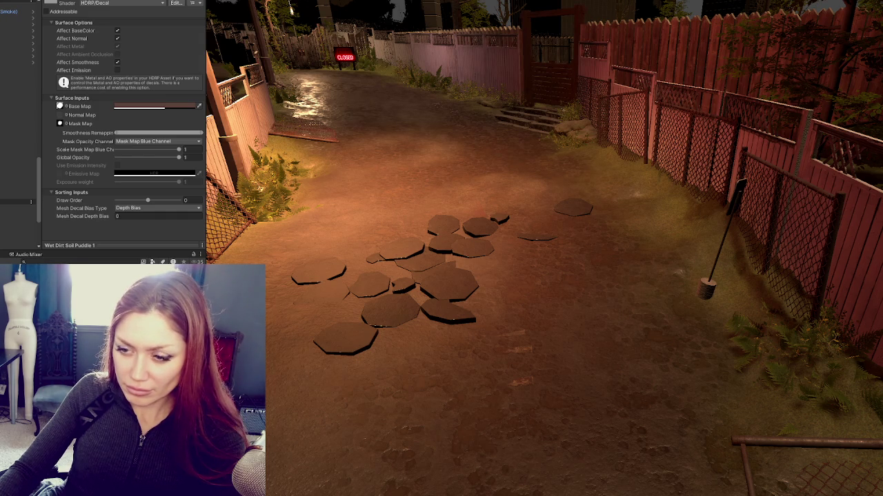
scroll(124, 131, "up", 10)
scroll(138, 131, "down", 3)
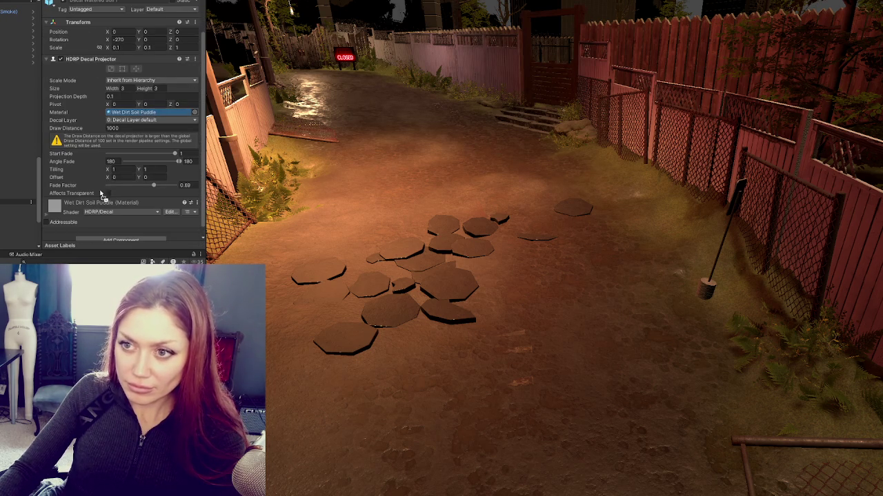
scroll(124, 131, "down", 5)
scroll(124, 131, "up", 7)
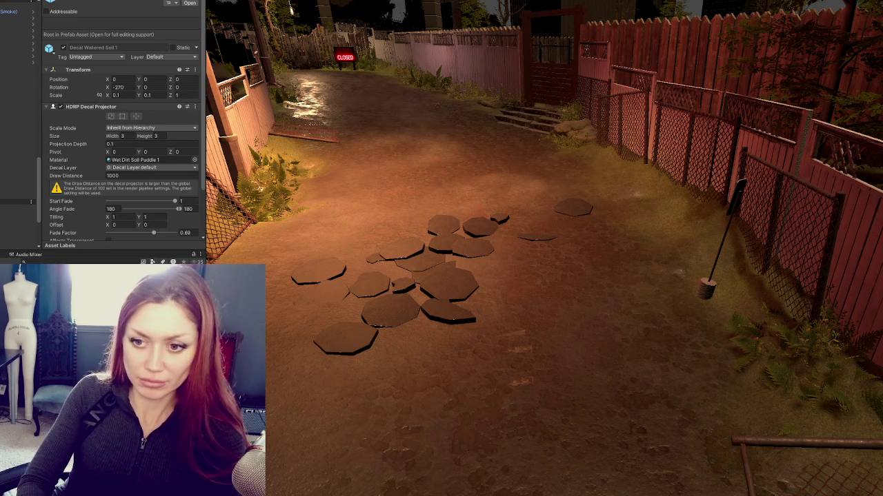
scroll(125, 131, "down", 6)
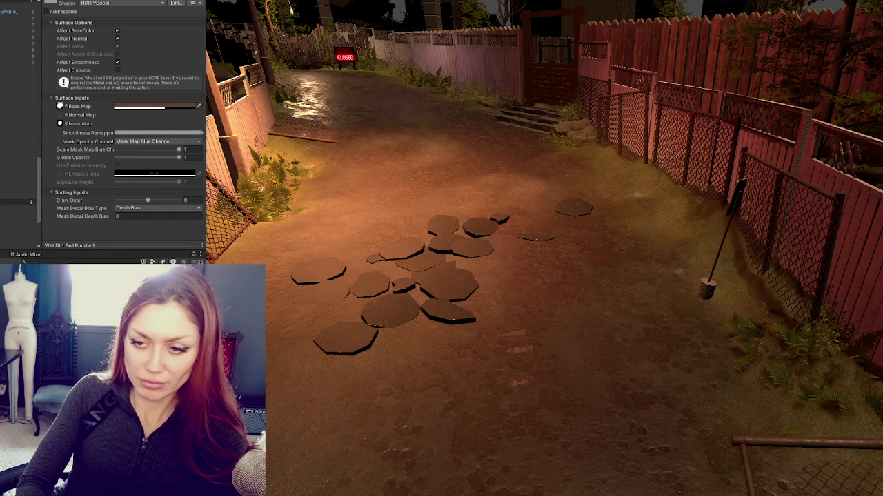
scroll(160, 104, "up", 8)
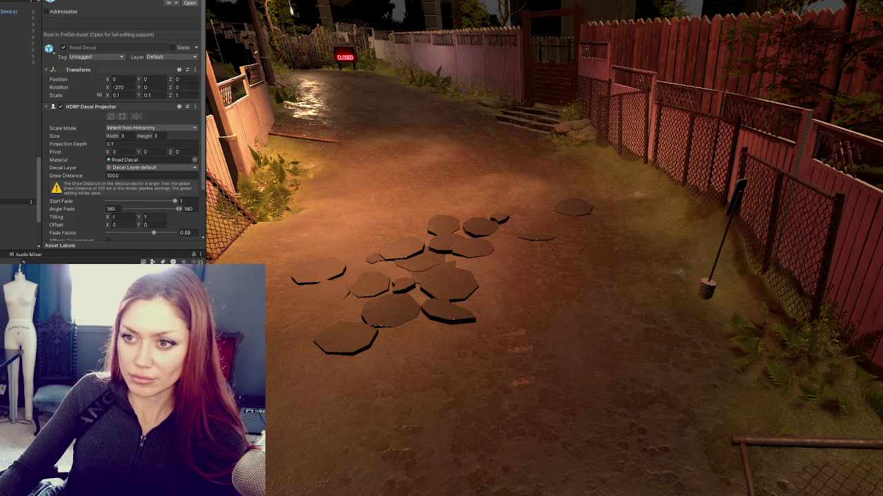
Frame the Road Decal and set its Transform Scale X and Y to 1
left_click(450, 369)
key("f")
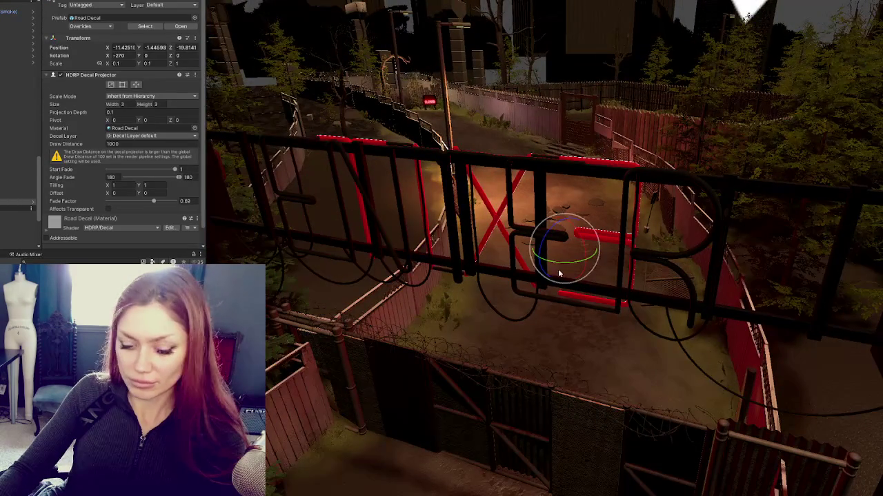
scroll(579, 242, "up", 5)
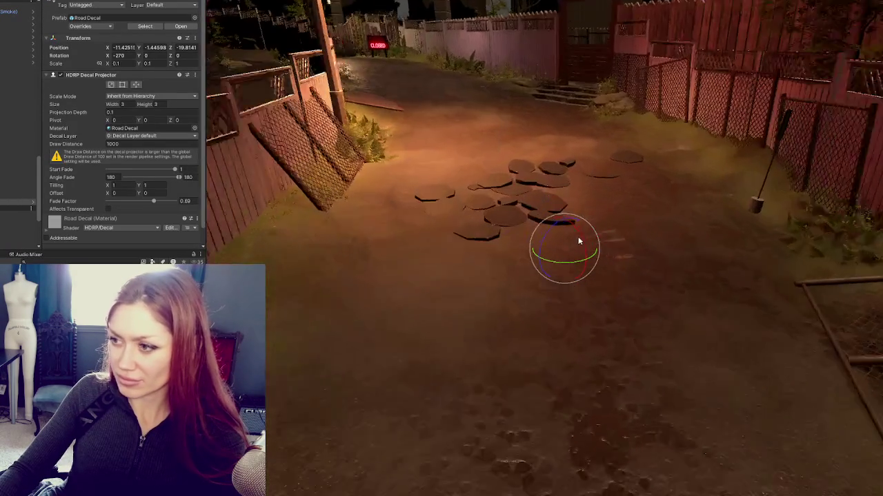
scroll(579, 241, "up", 5)
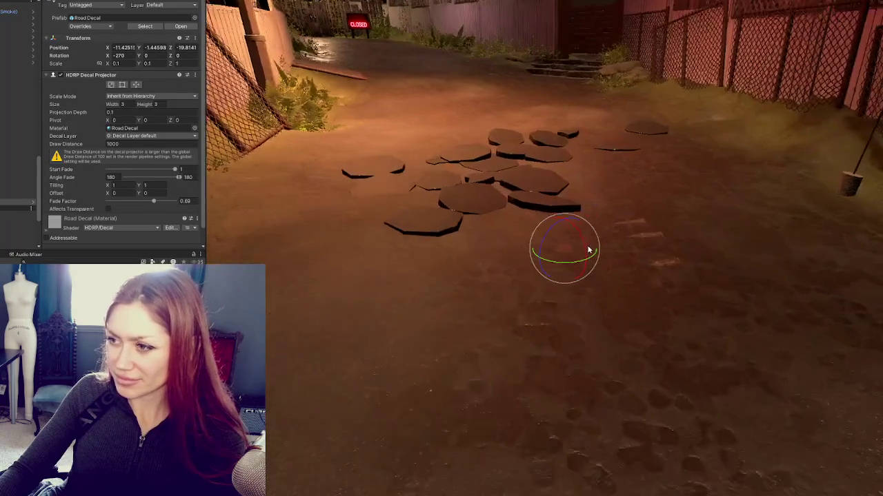
left_click(116, 63)
type("1")
key("Tab")
type("1")
key("Tab")
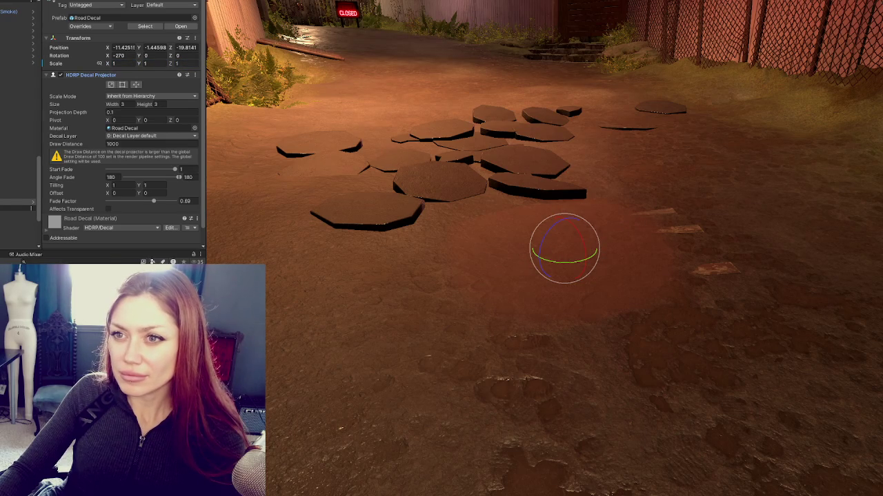
Set the projector's width and height to 1, draw distance to 100 and fade factor to 1
left_click(131, 103)
type("1")
key("Tab")
type("1")
key("Tab")
scroll(467, 195, "up", 2)
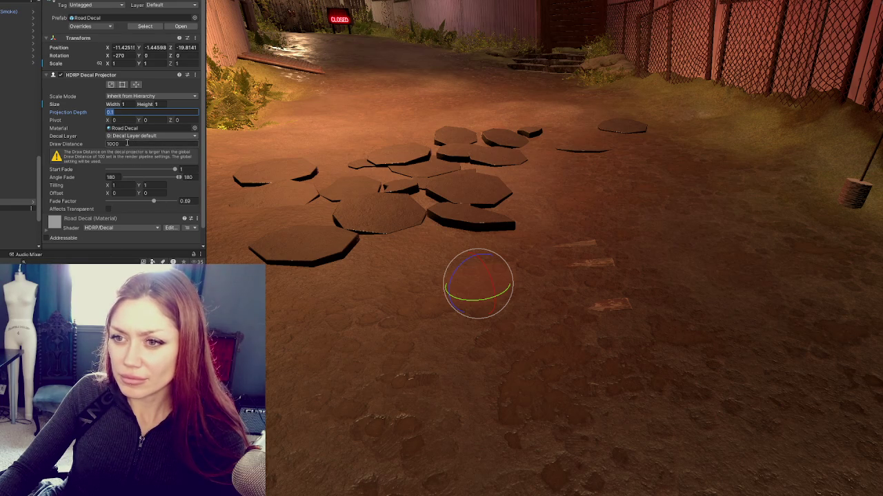
left_click(127, 143)
type("100")
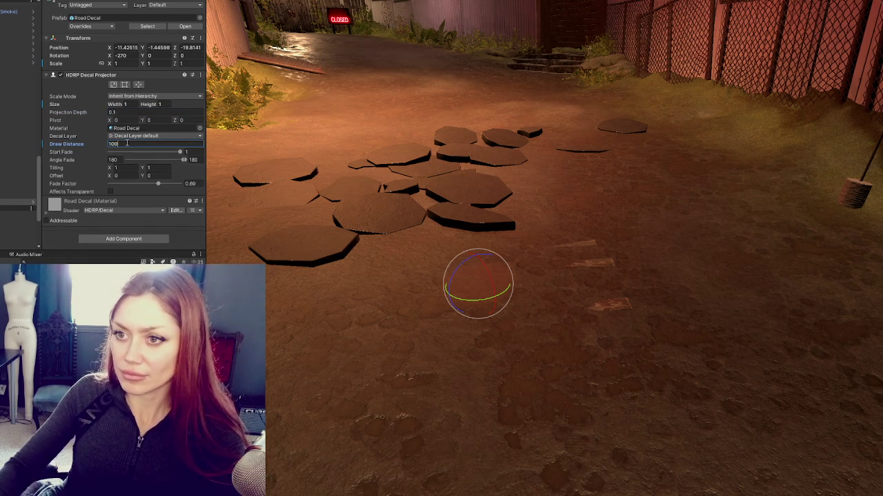
scroll(535, 211, "down", 6)
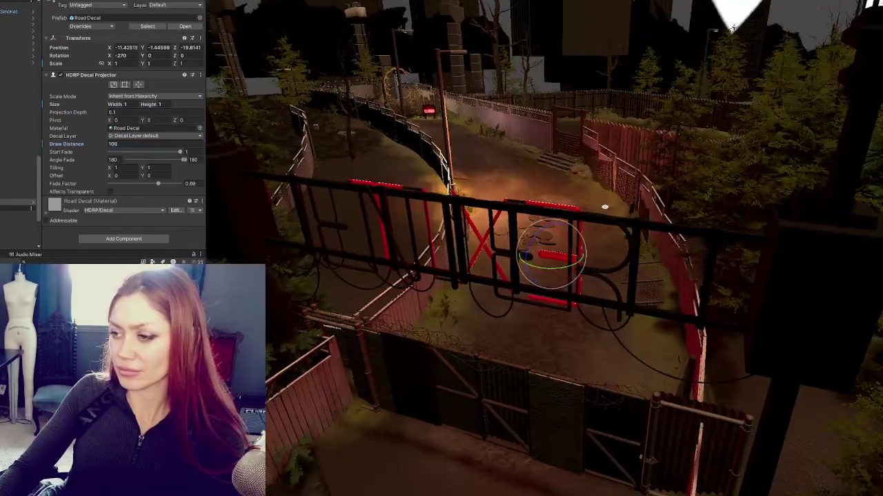
scroll(594, 223, "up", 8)
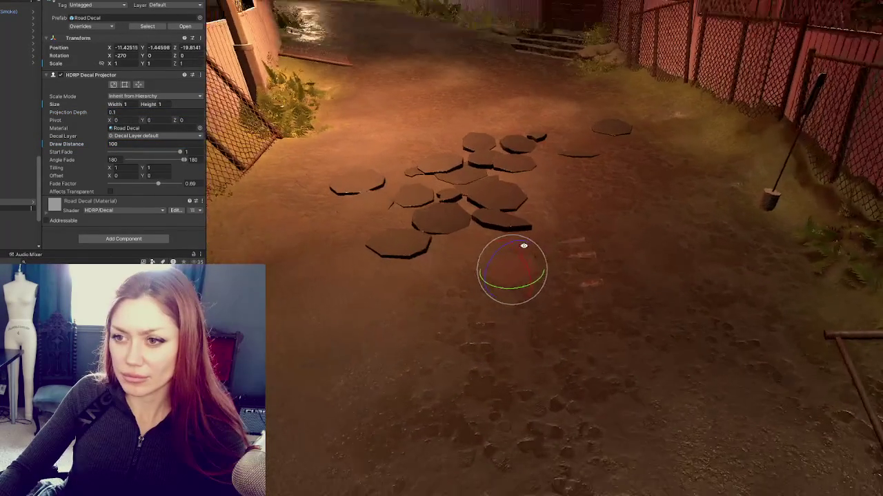
scroll(531, 229, "up", 2)
left_click_drag(158, 184, 200, 183)
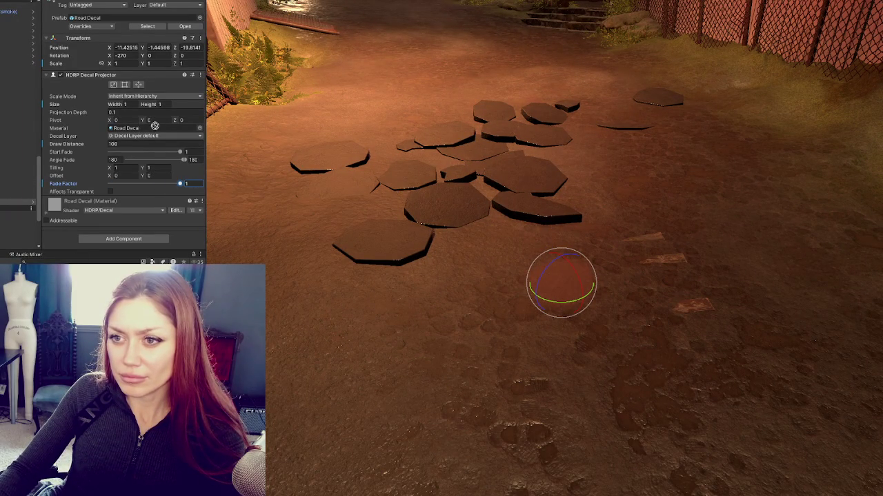
Open the Road Decal material from the prefab's Material field
left_click(147, 26)
left_click(123, 160)
double_click(123, 160)
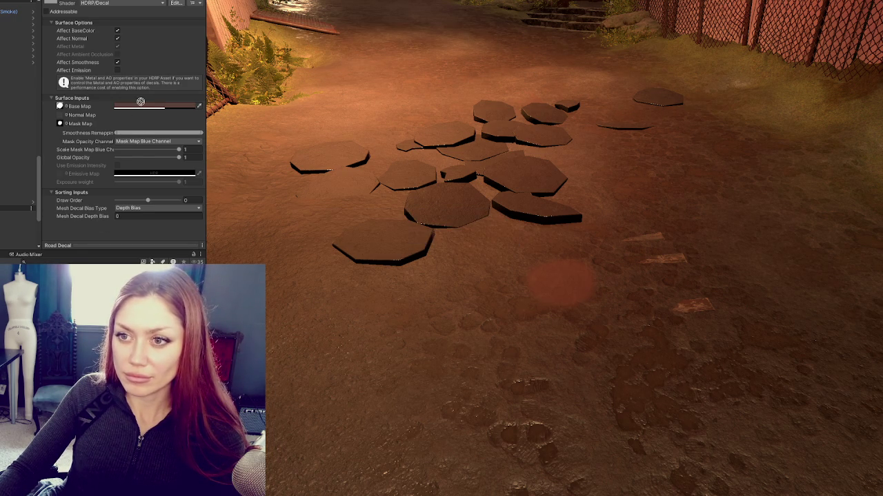
Clear the Road Decal material's Base Map and assign the road normal texture as its Normal Map
left_click(60, 107)
key("Delete")
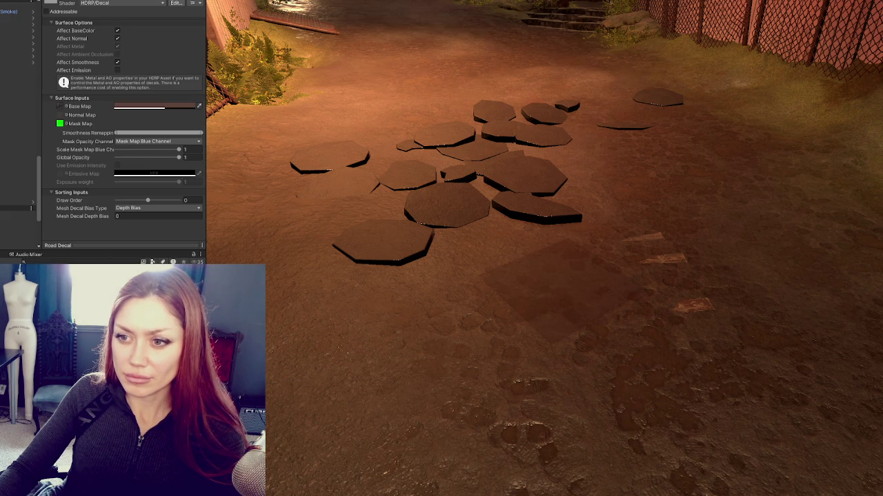
left_click_drag(119, 237, 65, 118)
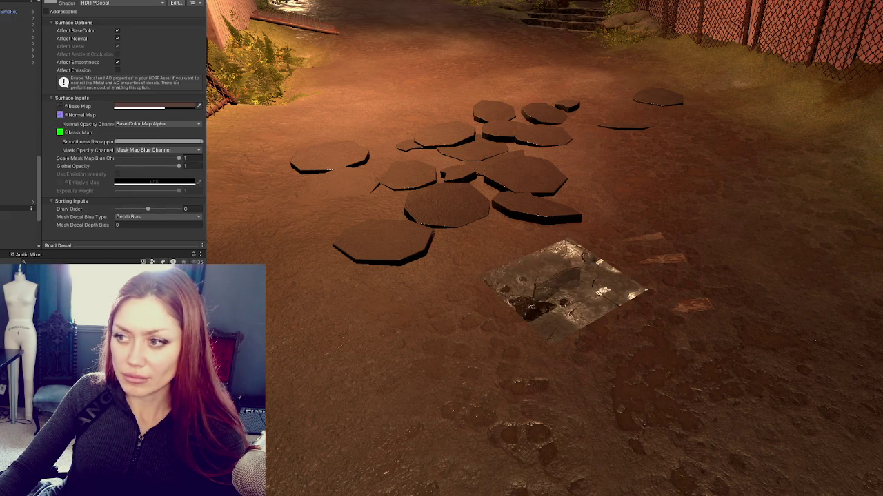
Set the normal texture's Texture Type to Normal map and apply the import change
double_click(61, 115)
left_click(151, 26)
left_click(132, 44)
scroll(189, 202, "down", 3)
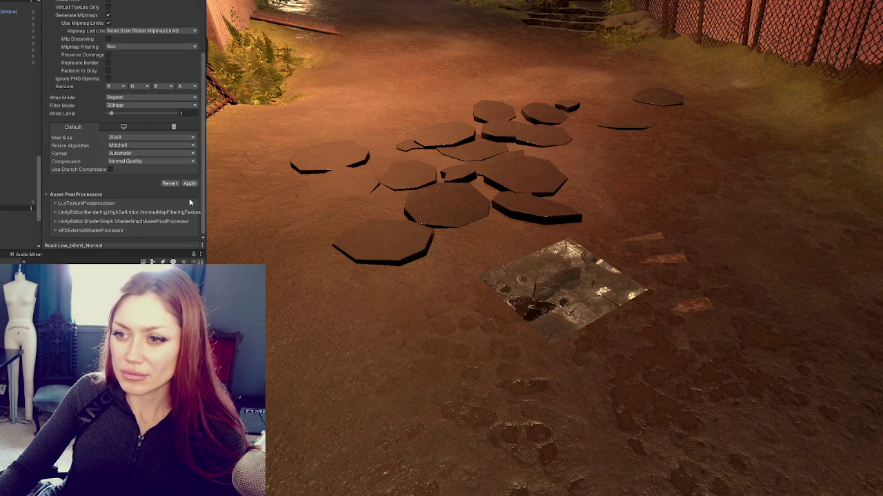
left_click(188, 183)
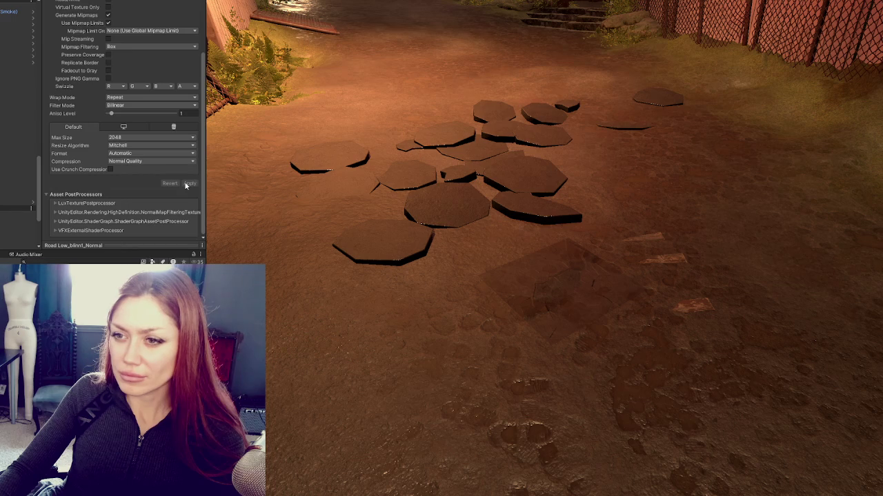
scroll(181, 177, "up", 3)
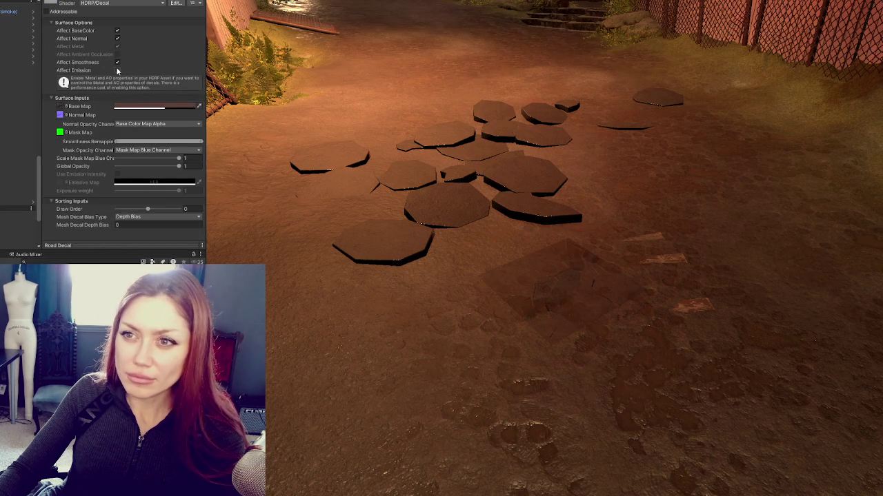
Toggle decal emission on and back off, then view the decal from lower down
left_click(117, 70)
left_click(118, 71)
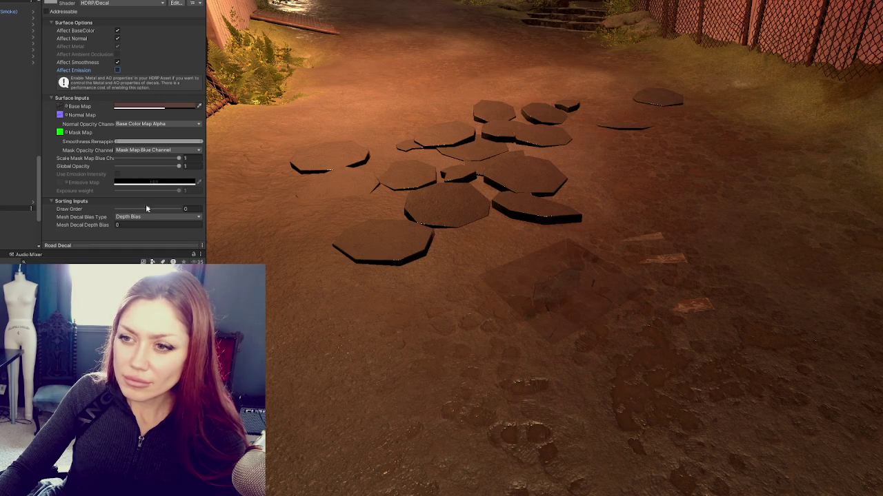
mouse_move(512, 275)
left_mouse_down()
mouse_move(577, 269)
mouse_move(545, 242)
mouse_move(531, 262)
mouse_move(545, 292)
mouse_move(513, 311)
mouse_move(556, 312)
mouse_move(551, 269)
mouse_move(603, 340)
mouse_move(493, 304)
left_mouse_up()
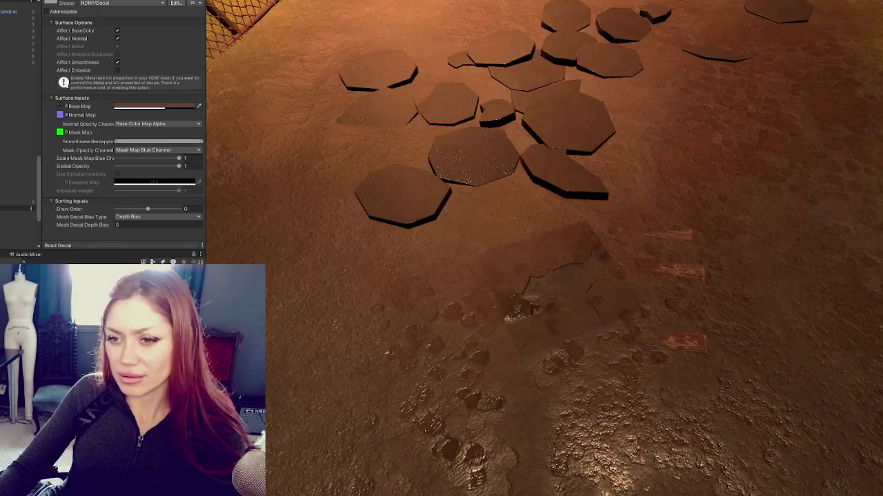
Select the Road Decal, scale it to about 3.6 and move it down the alley
left_click(379, 217)
left_click(558, 277)
key("f")
mouse_move(560, 273)
left_mouse_down()
mouse_move(696, 260)
mouse_move(662, 266)
left_mouse_up()
key("w")
scroll(580, 231, "down", 2)
mouse_move(549, 247)
left_mouse_down()
mouse_move(485, 71)
mouse_move(607, 74)
left_mouse_up()
scroll(544, 215, "up", 2)
mouse_move(552, 155)
left_mouse_down()
mouse_move(528, 102)
mouse_move(538, 71)
left_mouse_up()
Enlarge the decal to about 11 times scale and slide it across the alley floor
key("f")
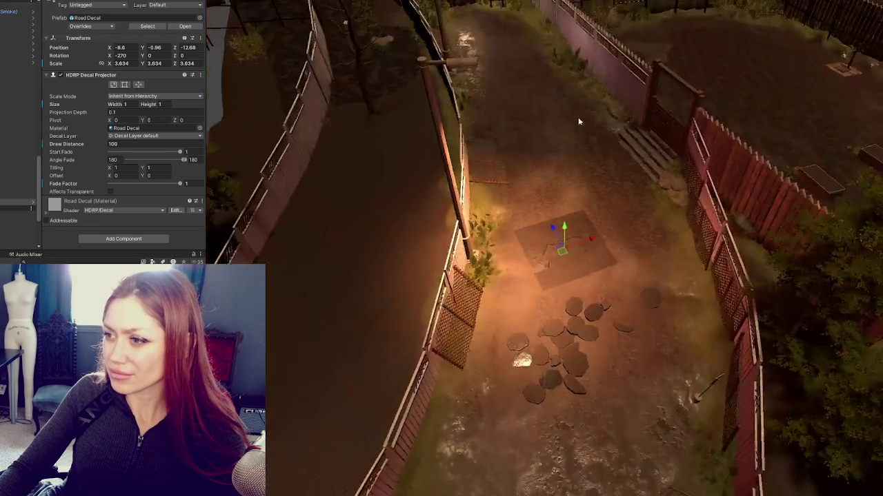
scroll(602, 244, "up", 5)
mouse_move(613, 250)
left_mouse_down()
mouse_move(652, 281)
mouse_move(650, 217)
mouse_move(713, 320)
left_mouse_up()
left_click_drag(564, 253, 643, 238)
key("f")
key("w")
mouse_move(554, 232)
left_mouse_down()
mouse_move(524, 160)
mouse_move(514, 156)
mouse_move(621, 176)
mouse_move(586, 182)
mouse_move(558, 170)
mouse_move(582, 201)
left_mouse_up()
Rotate the decal in line with the alley, ending at X -274.718 and scale 11.2157
key("e")
key("w")
key("r")
Test the decal material's Global Opacity from 0 to 1
left_click(89, 201)
scroll(126, 129, "down", 5)
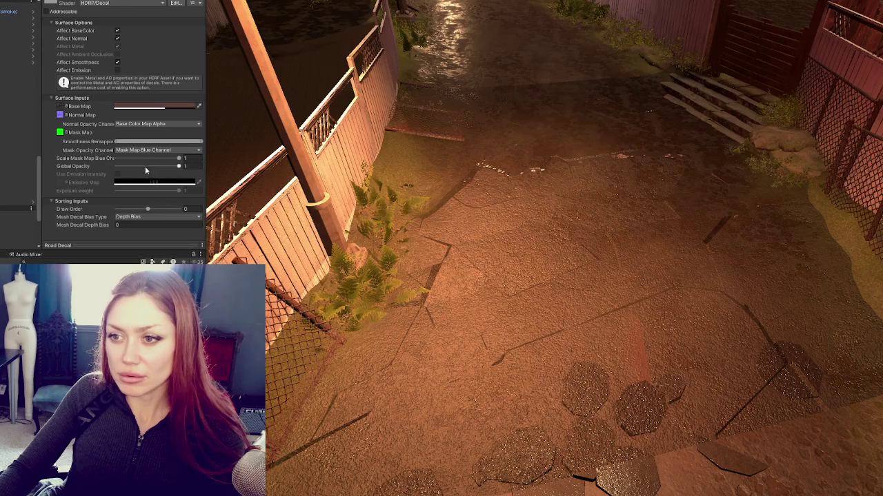
mouse_move(178, 167)
left_mouse_down()
mouse_move(113, 168)
mouse_move(288, 177)
left_mouse_up()
left_click(289, 177)
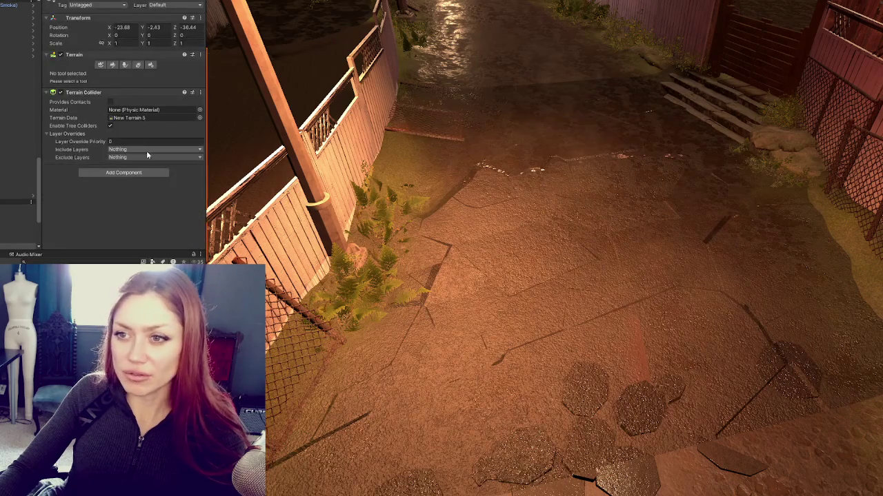
Raise the Road Decal prefab's Fade Factor to 1 and check its transparent and start fade options
key("ctrl+z")
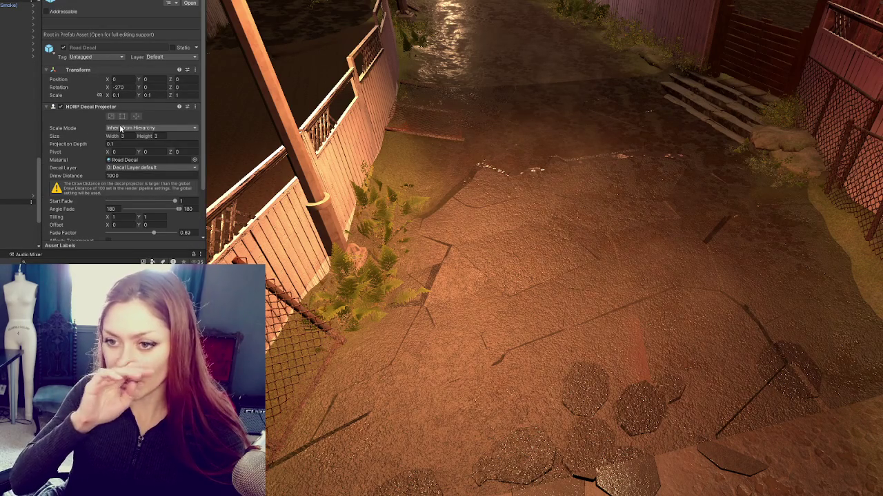
left_click_drag(153, 232, 259, 234)
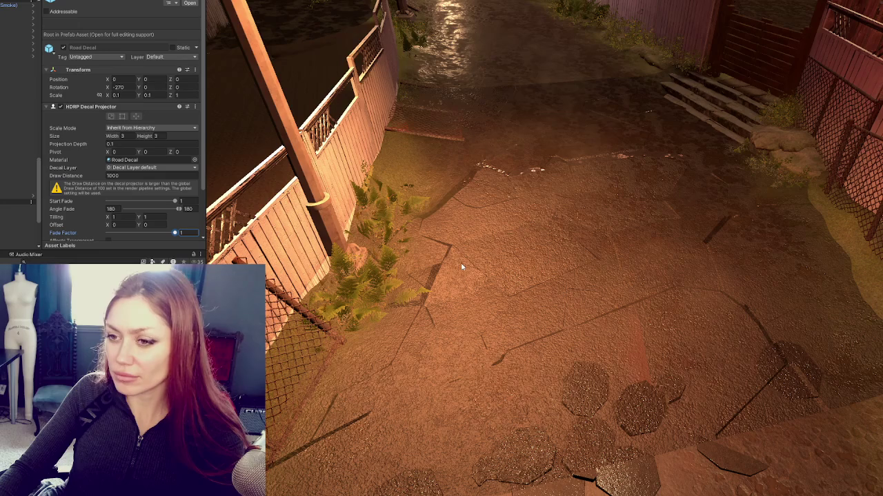
scroll(146, 185, "down", 3)
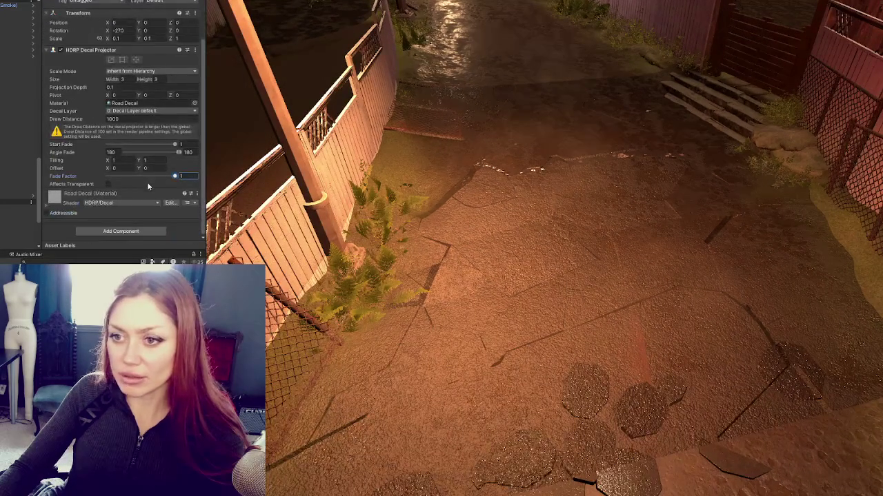
left_click(109, 185)
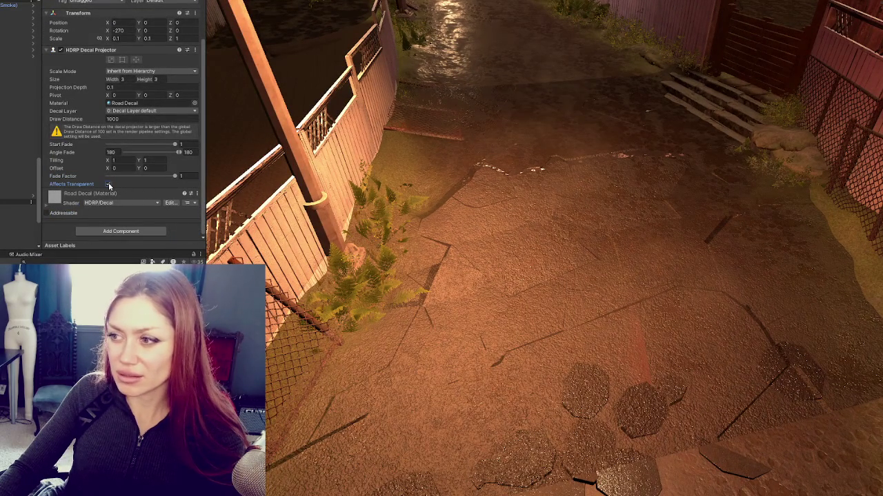
left_click(174, 145)
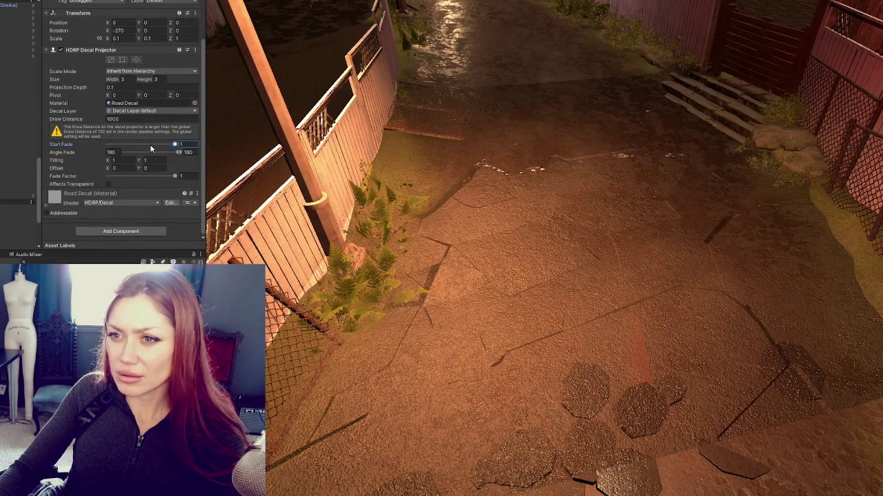
scroll(128, 140, "up", 2)
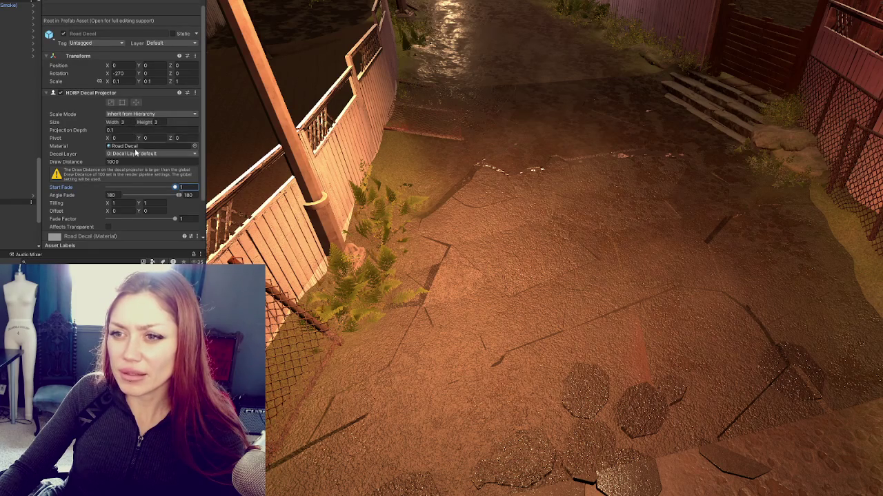
scroll(136, 163, "up", 1)
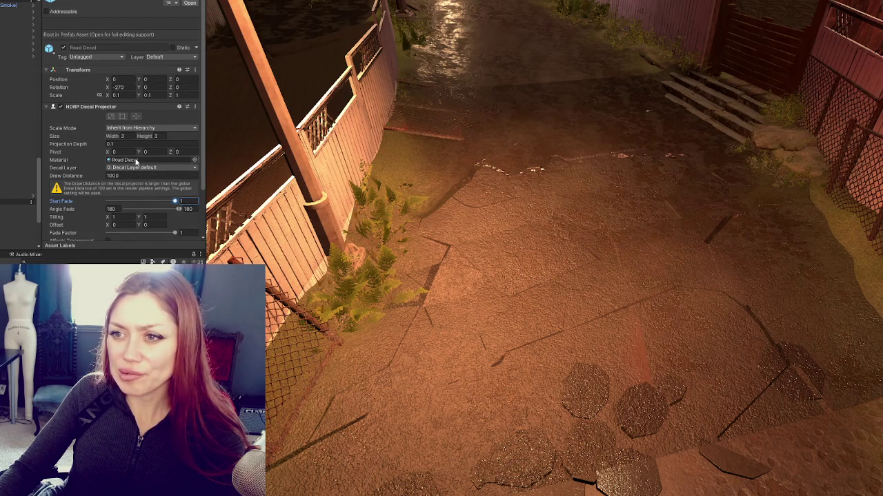
Set the prefab's Transform Scale X and Y to 1
left_click(128, 95)
type("1")
key("Tab")
type("1")
key("Tab")
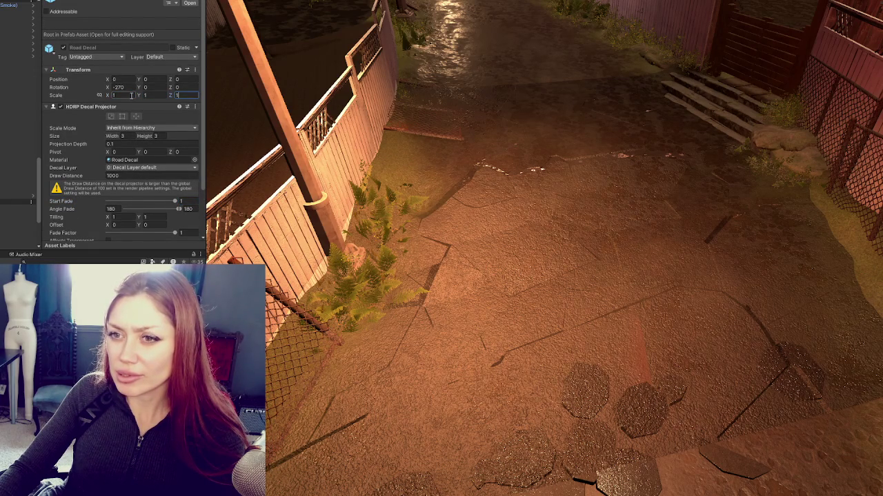
scroll(402, 232, "down", 2)
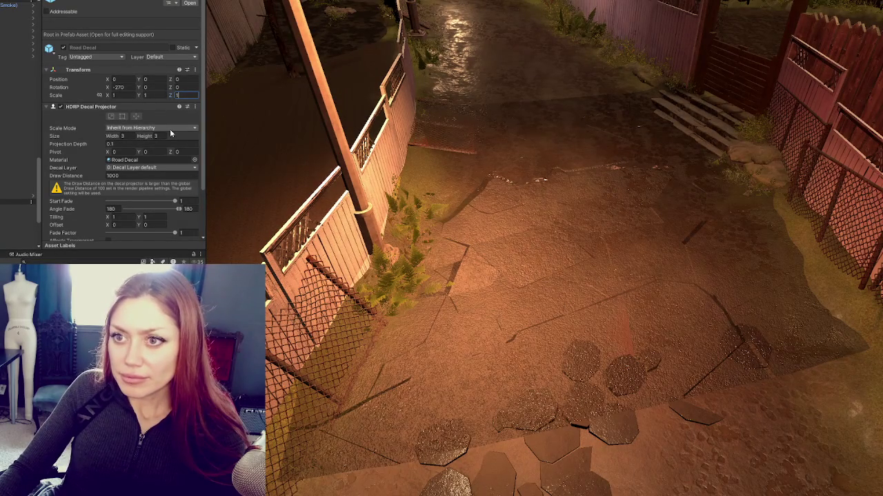
left_click(21, 197)
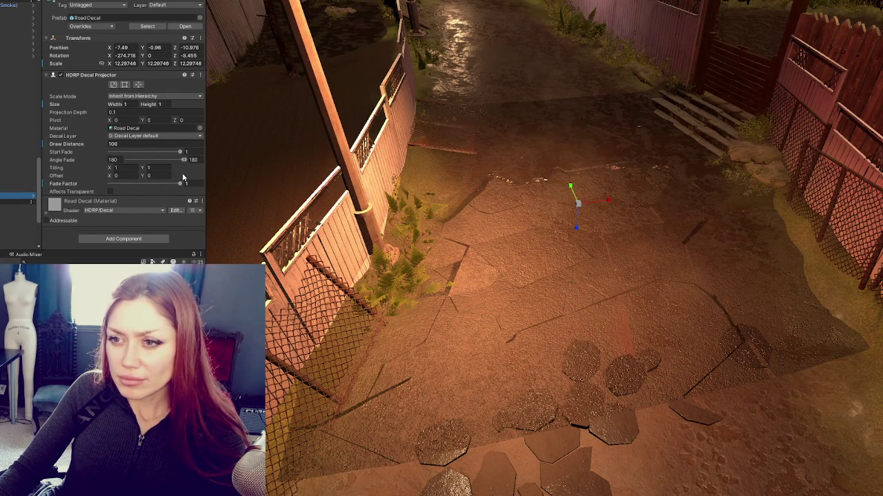
Test the placed decal's Angle Fade at zero, then restore it to 180
mouse_move(129, 160)
left_mouse_down()
mouse_move(110, 160)
mouse_move(207, 162)
left_mouse_up()
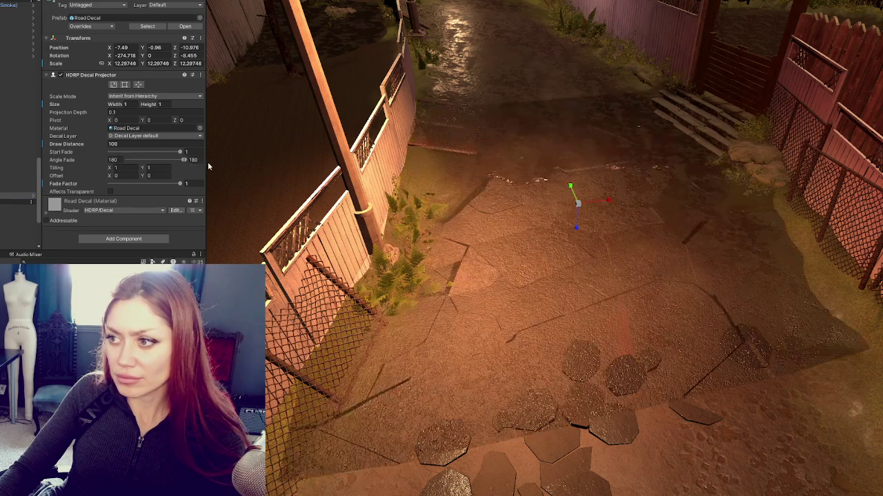
left_click_drag(104, 161, 249, 160)
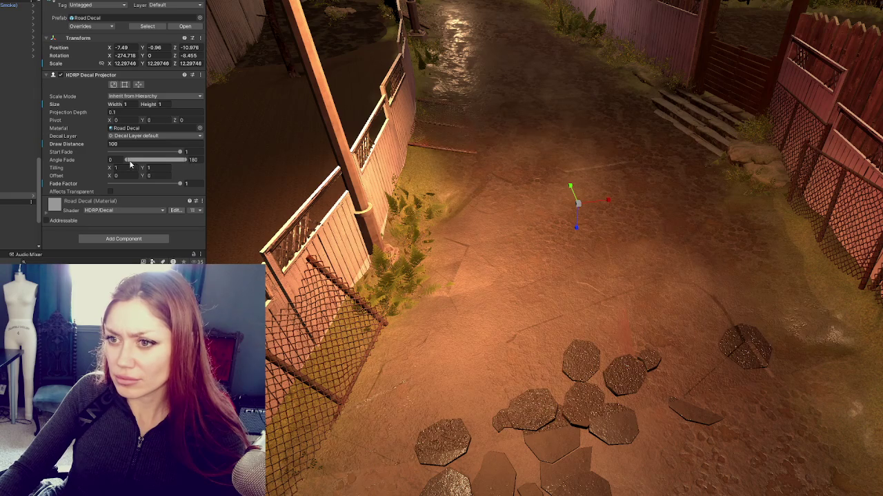
left_click_drag(127, 160, 192, 161)
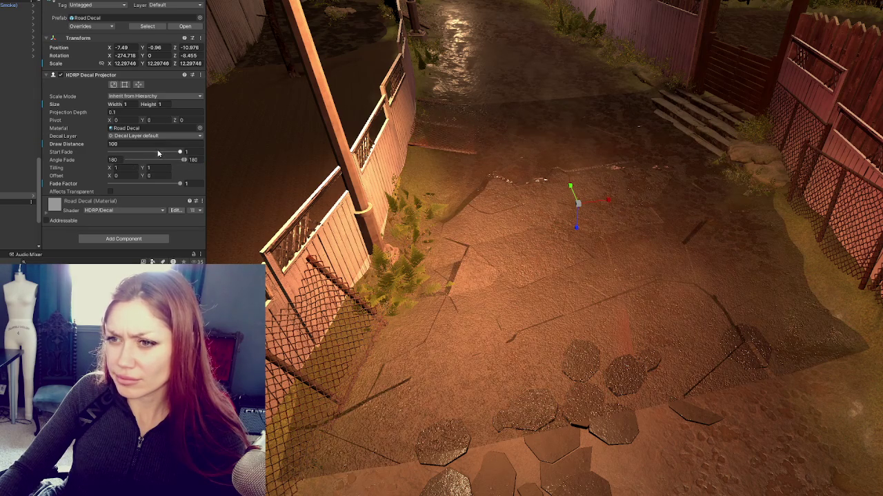
left_click(179, 152)
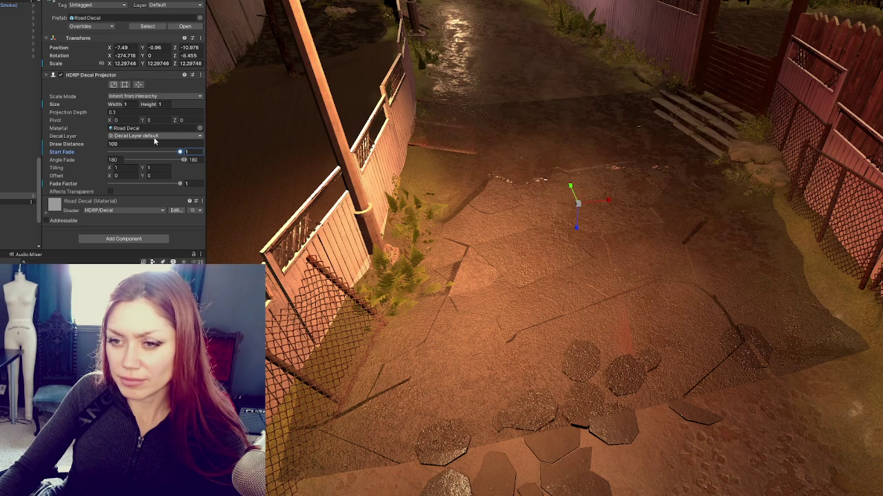
scroll(154, 145, "down", 5)
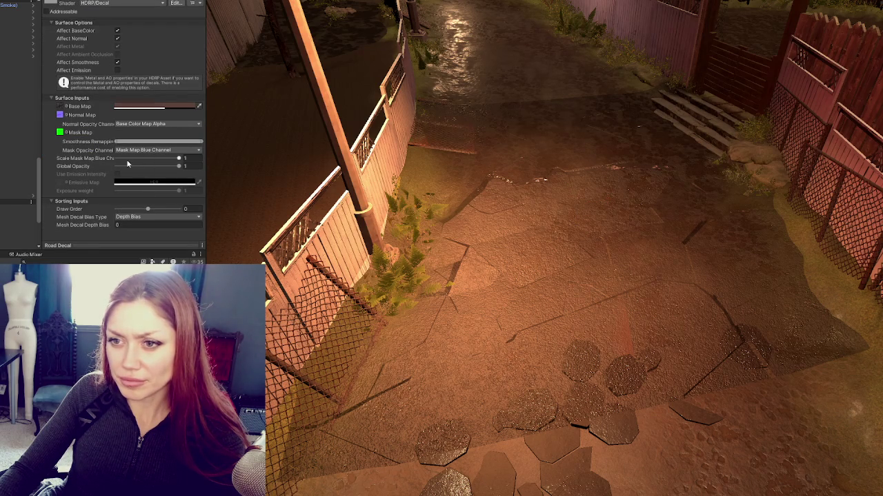
Tint the decal's Base Map pure white
left_click(155, 107)
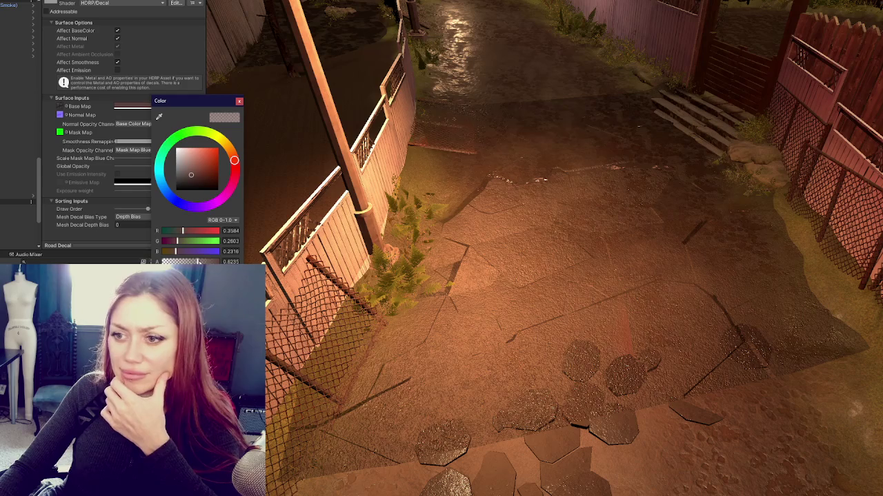
left_click_drag(195, 167, 163, 135)
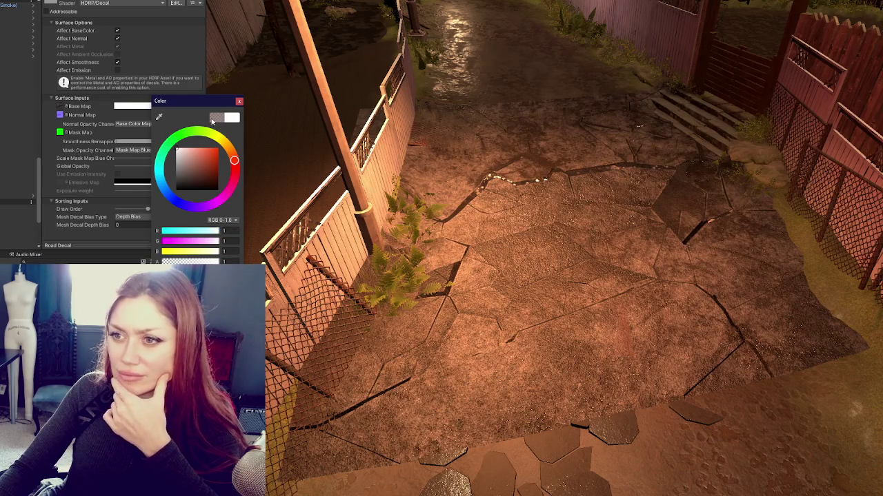
left_click(239, 102)
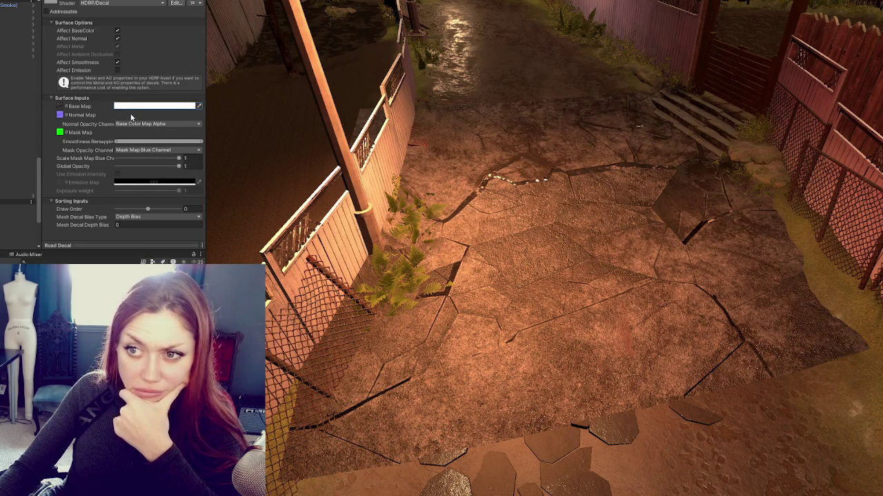
Stretch Smoothness Remapping over the full range and keep Mask Map Blue Channel for mask opacity
mouse_move(124, 141)
left_mouse_down()
mouse_move(183, 142)
mouse_move(117, 142)
left_mouse_up()
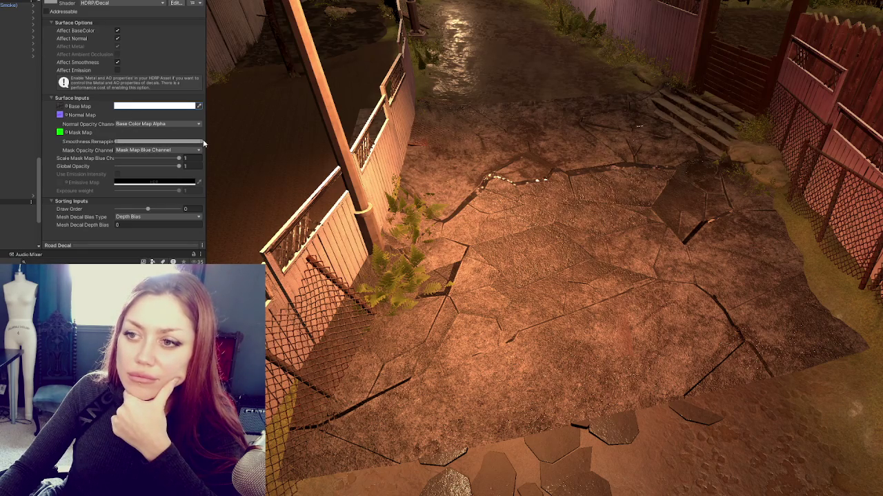
left_click_drag(120, 141, 216, 145)
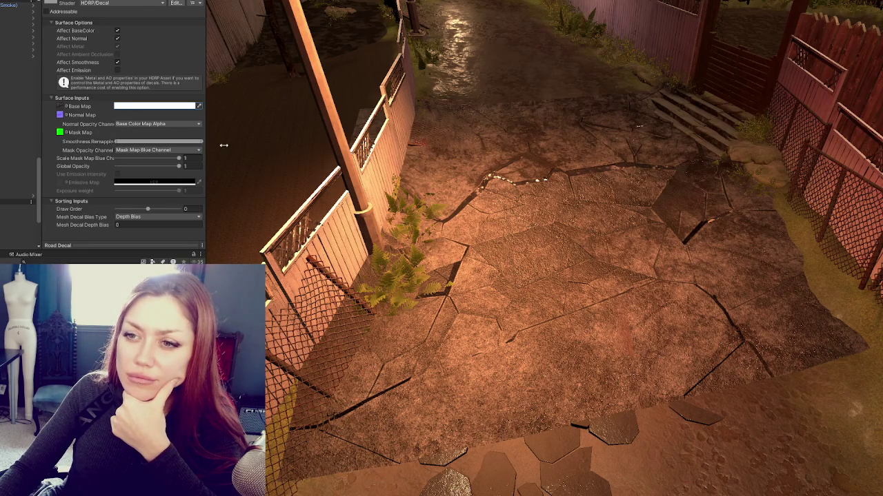
left_click(168, 150)
left_click(166, 159)
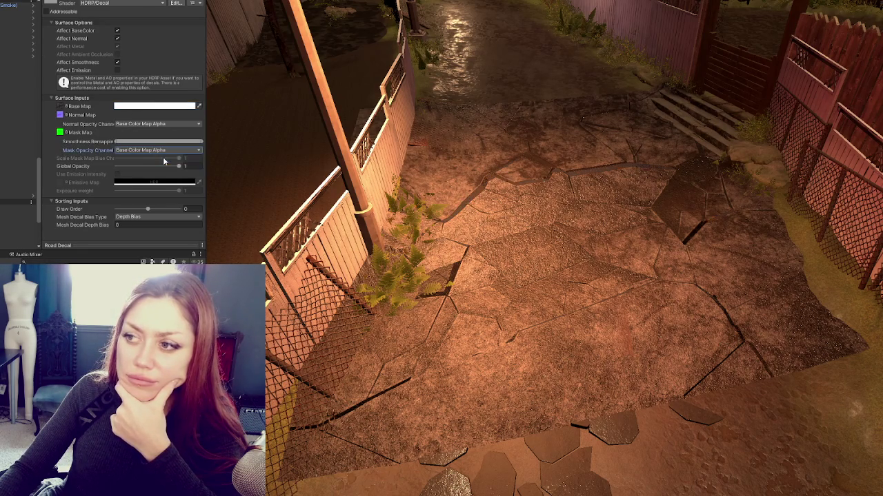
left_click(165, 150)
left_click(164, 167)
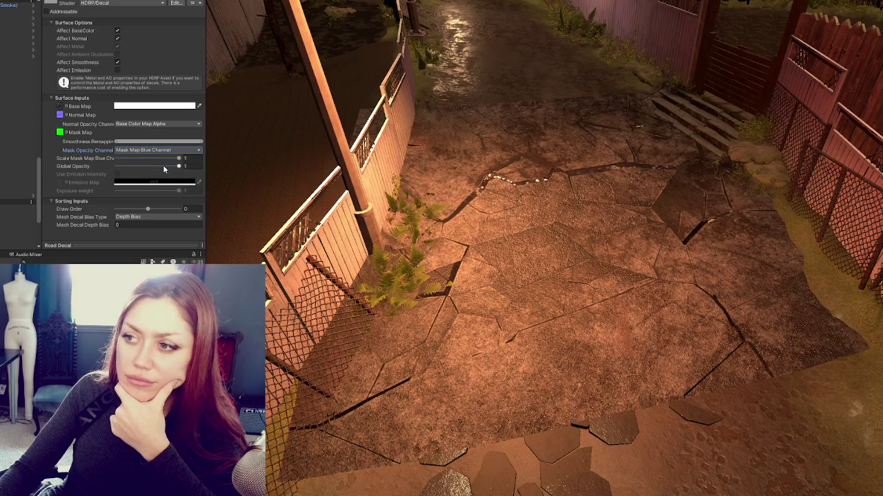
scroll(518, 224, "up", 5)
scroll(518, 224, "down", 5)
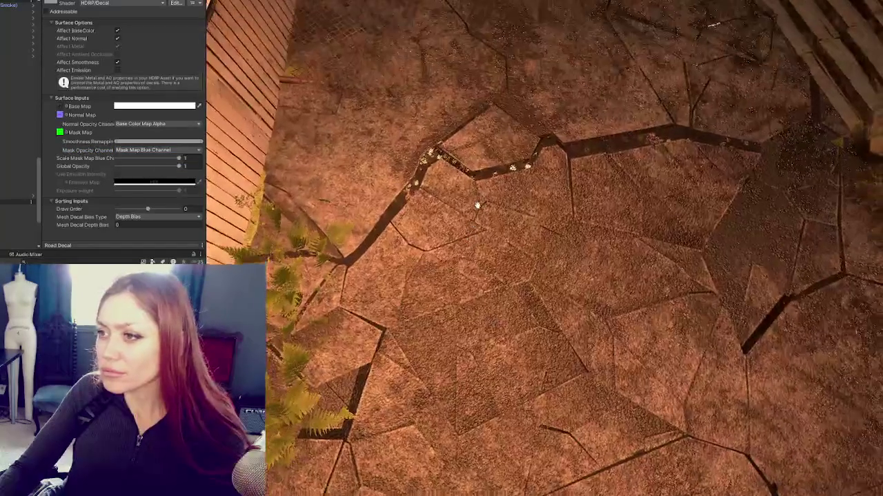
left_click(161, 124)
left_click(157, 141)
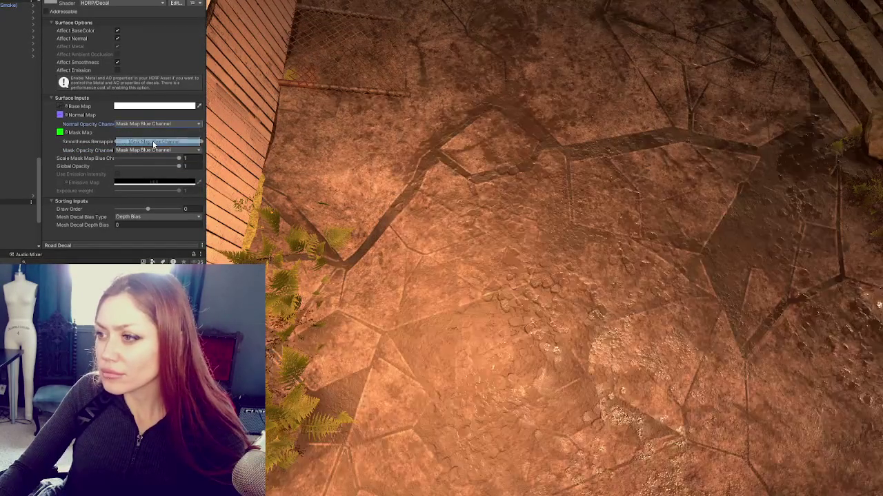
left_click(158, 125)
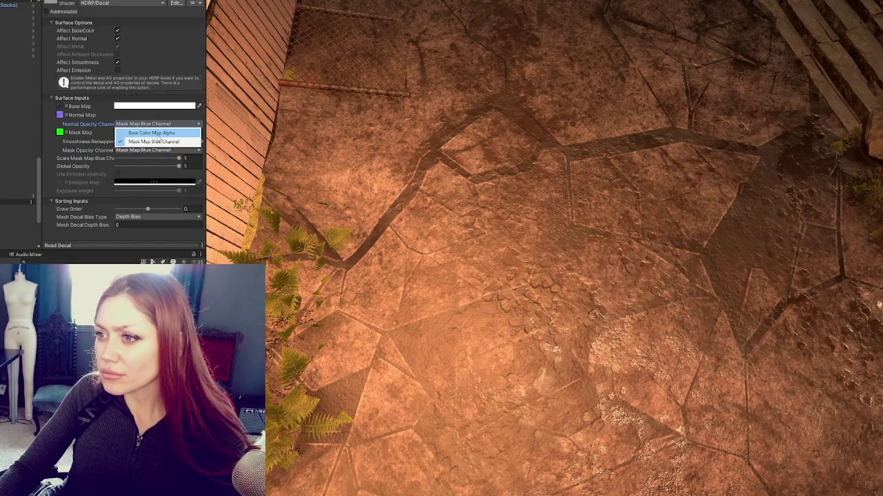
left_click(159, 134)
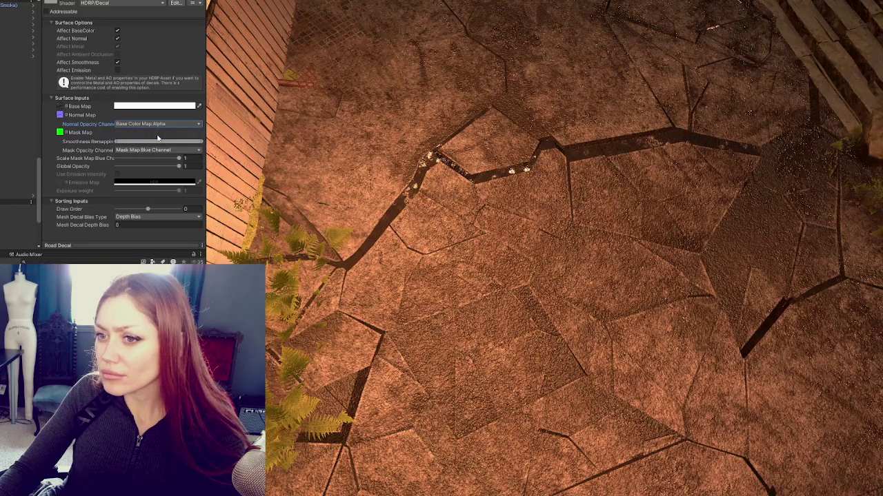
left_click_drag(178, 159, 88, 162)
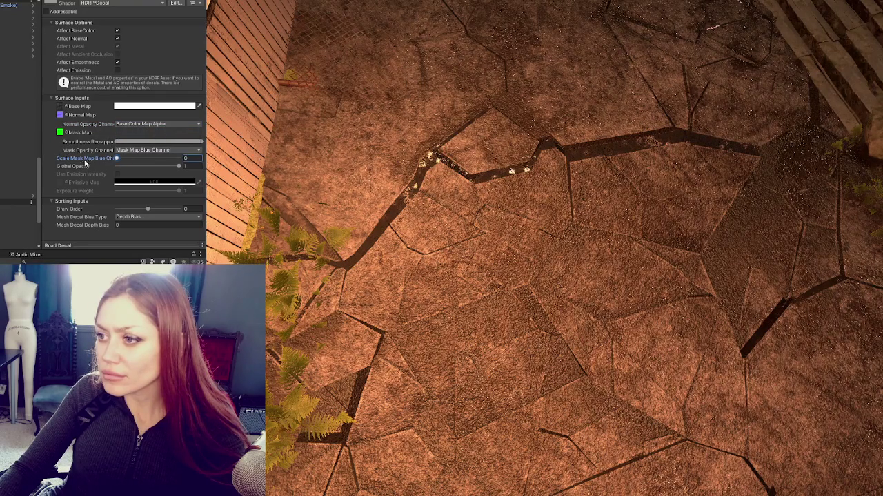
left_click(177, 150)
left_click(181, 160)
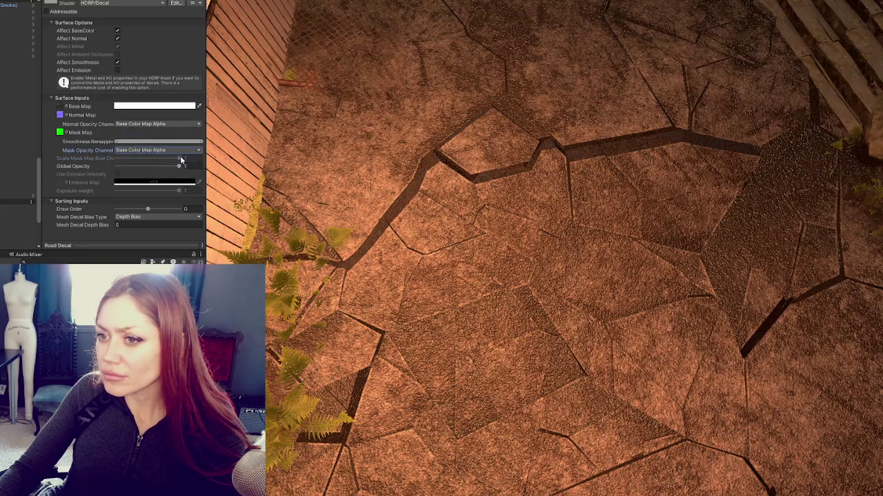
left_click(176, 151)
left_click(148, 167)
left_click(176, 159)
left_click_drag(176, 158, 179, 158)
key("f")
mouse_move(526, 247)
left_mouse_down()
mouse_move(519, 198)
mouse_move(288, 192)
mouse_move(429, 190)
left_mouse_up()
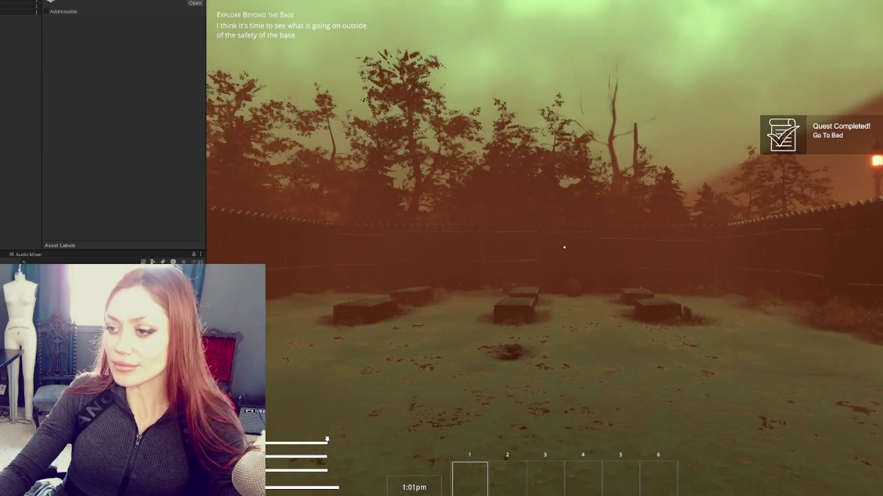
Walk through the wooden gate and across the cracked courtyard to the fence, then release the cursor
key("w")
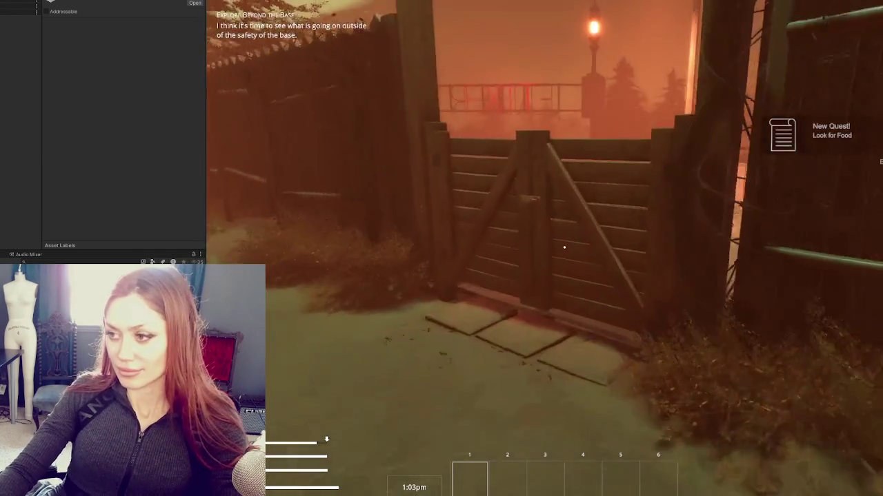
key("e")
key("w")
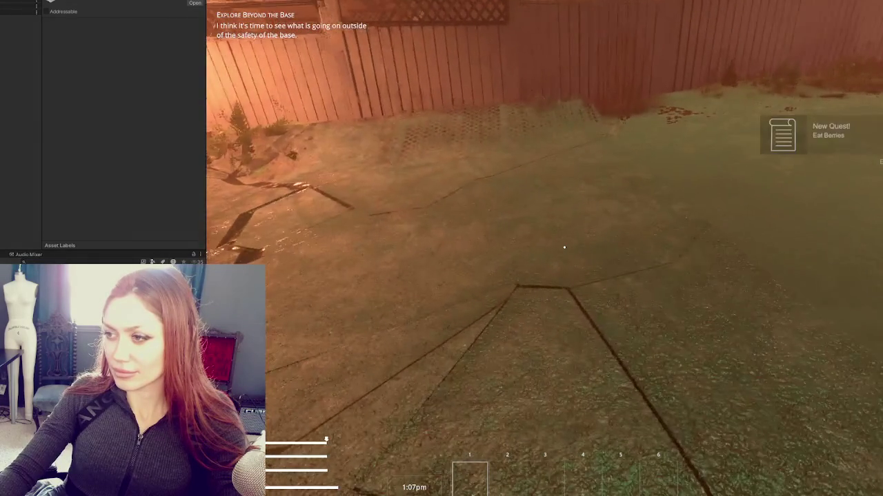
key("w")
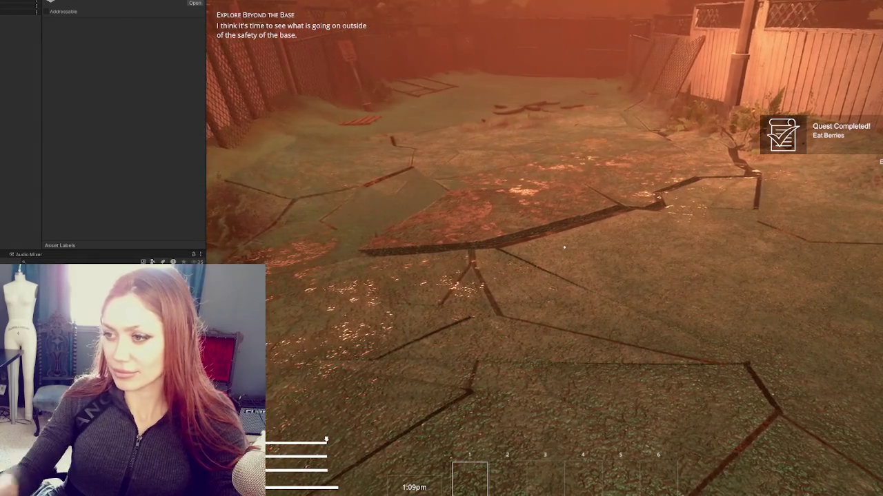
key("w")
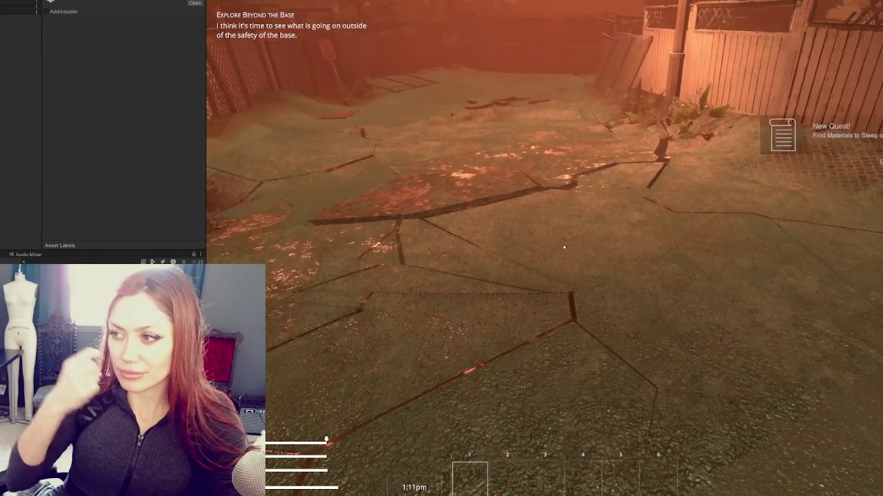
key("w")
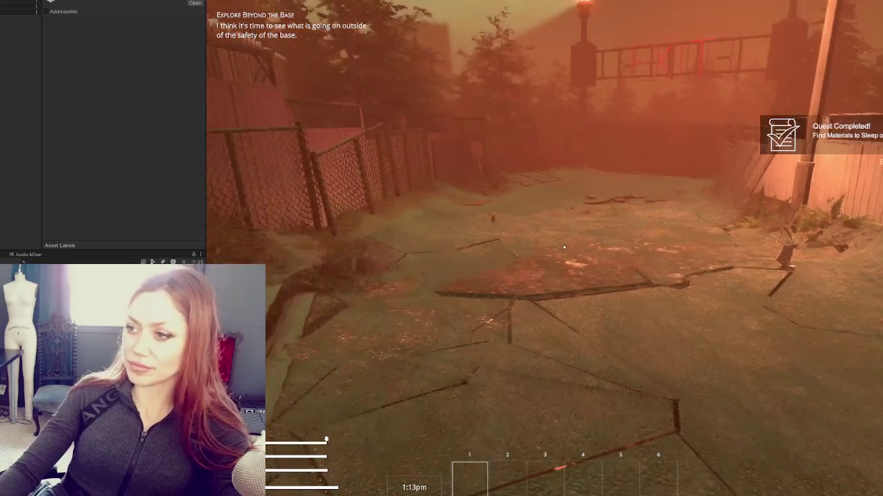
key("w")
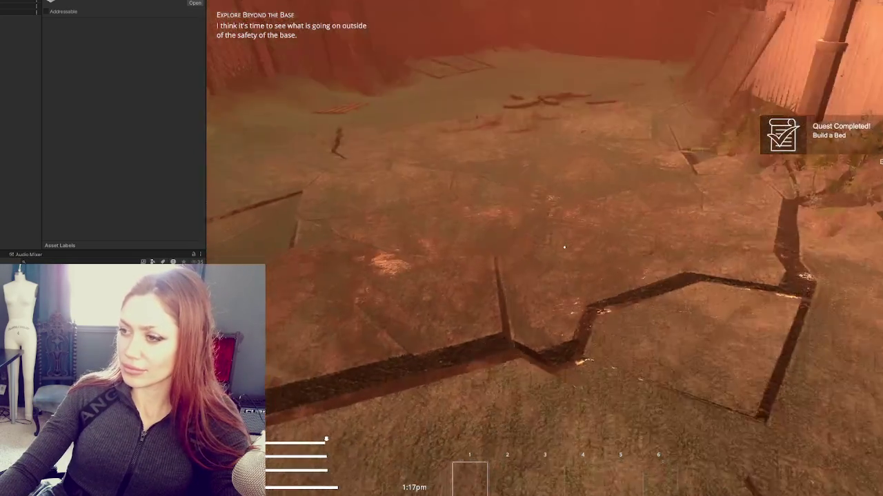
mouse_move(564, 247)
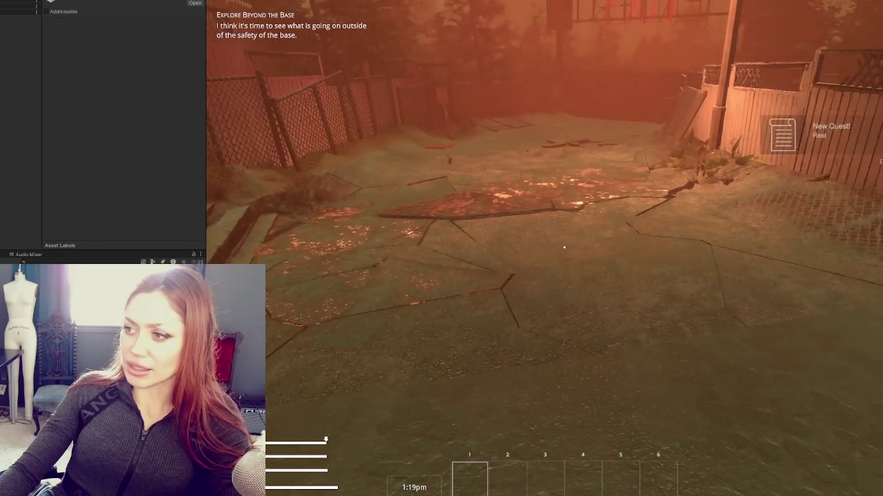
key("w")
key("Escape")
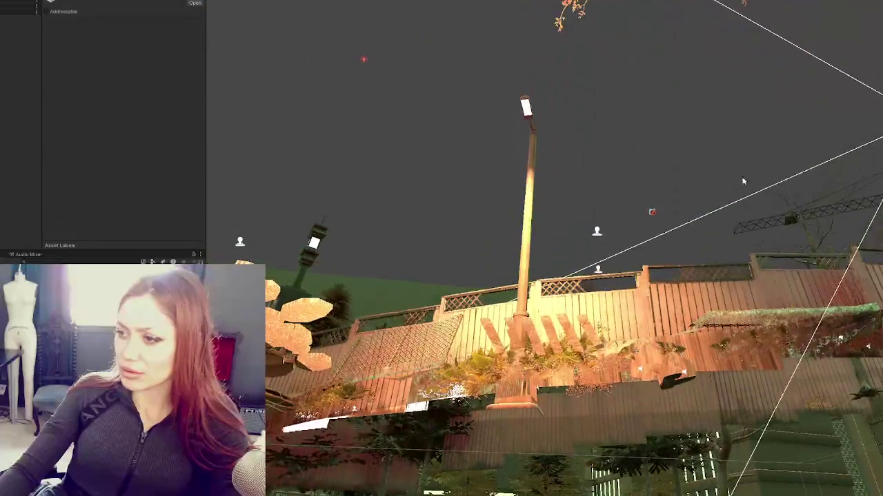
Shrink the Road Decal to 3.167089 scale, lower it slightly, and resume the game view
left_click(598, 269)
key("f")
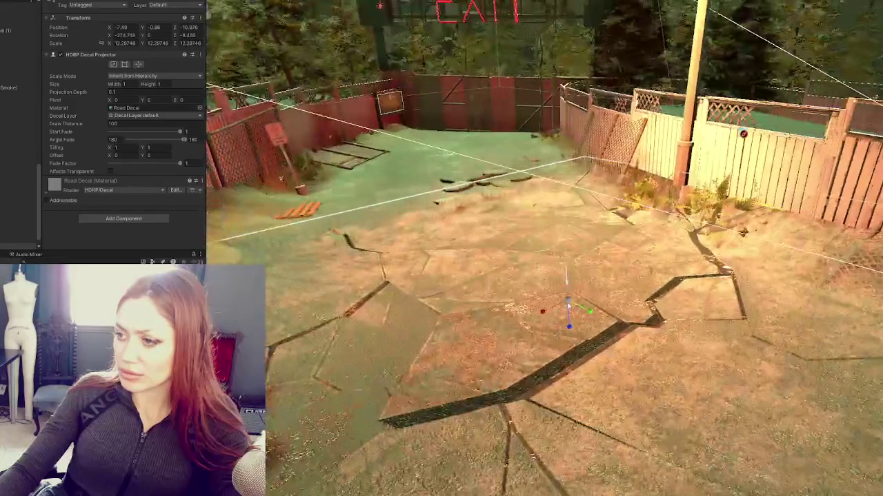
left_click_drag(567, 307, 541, 310)
key("w")
left_click_drag(567, 274, 573, 275)
key("e")
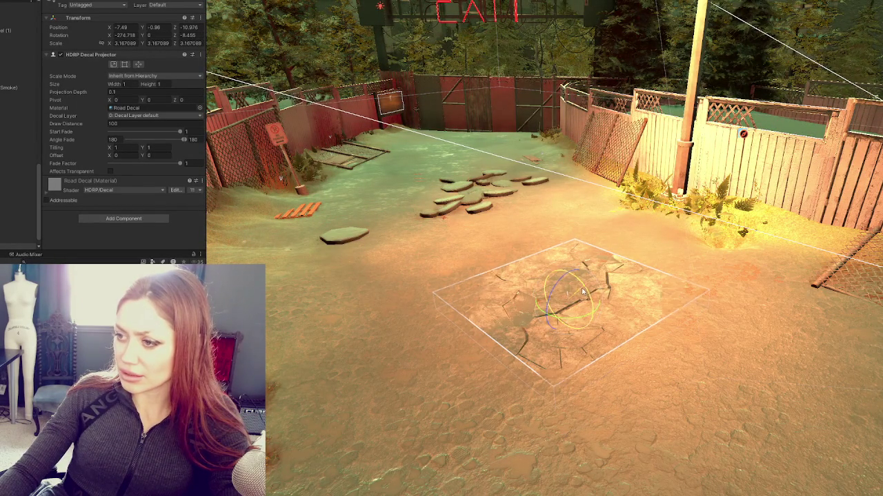
key("w")
left_click_drag(568, 275, 569, 274)
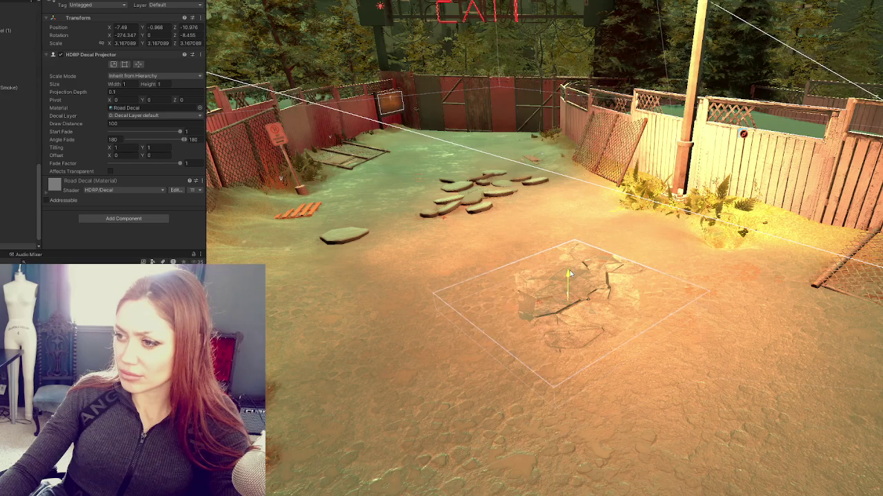
key("ctrl+p")
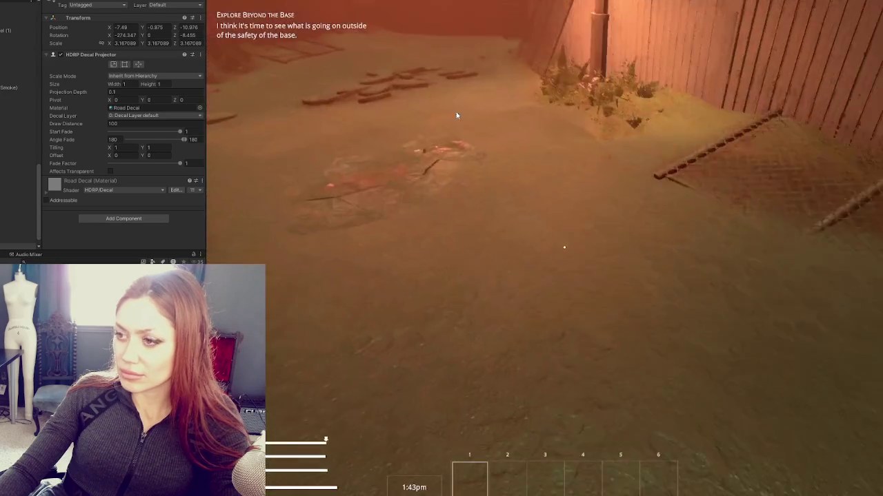
key("w")
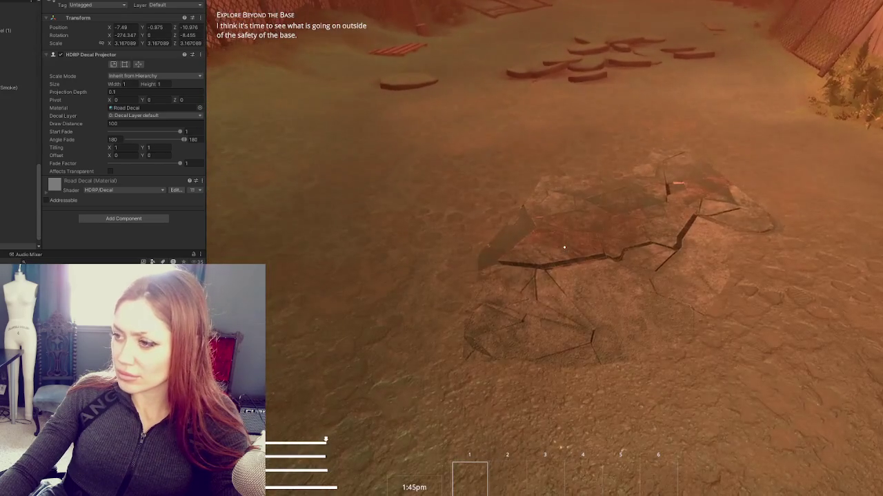
key("w")
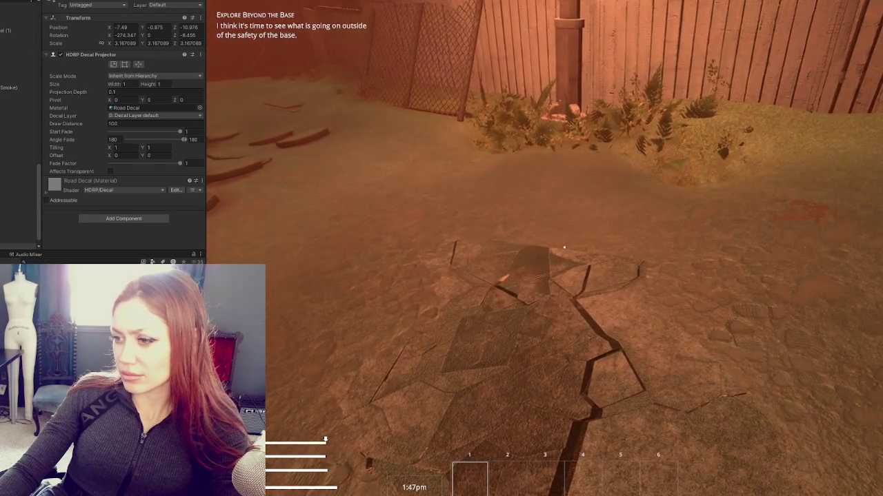
key("w")
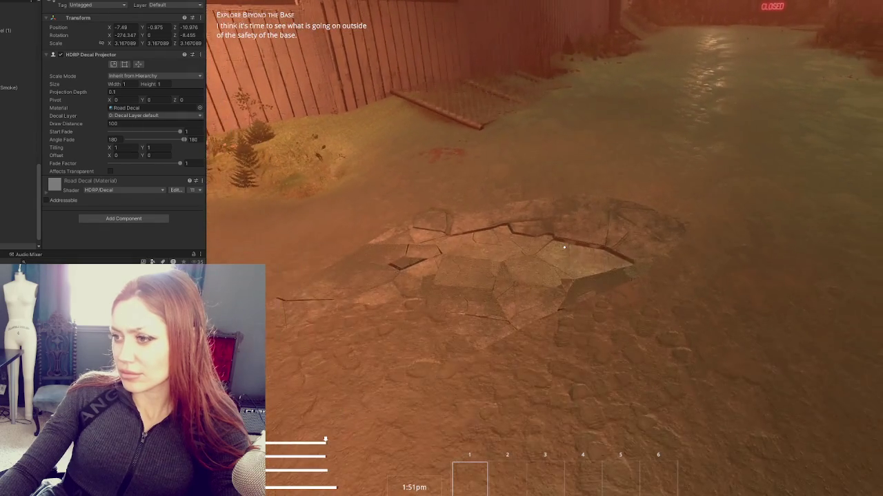
key("w")
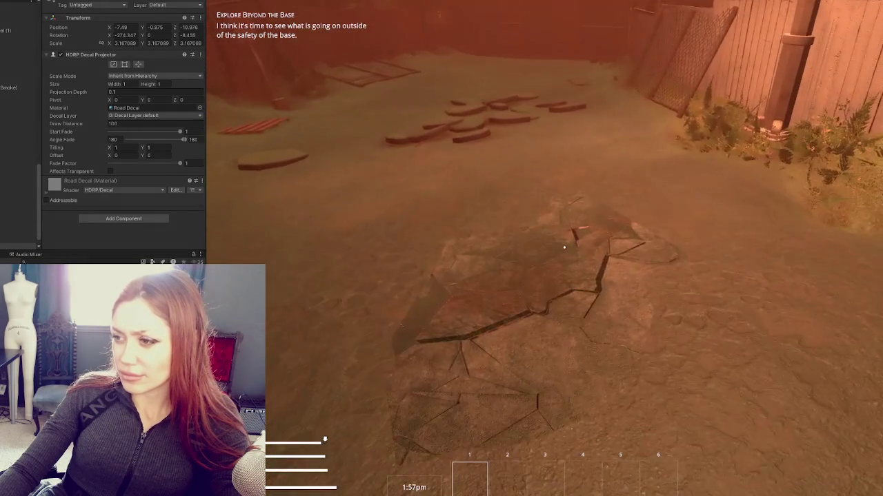
key("w")
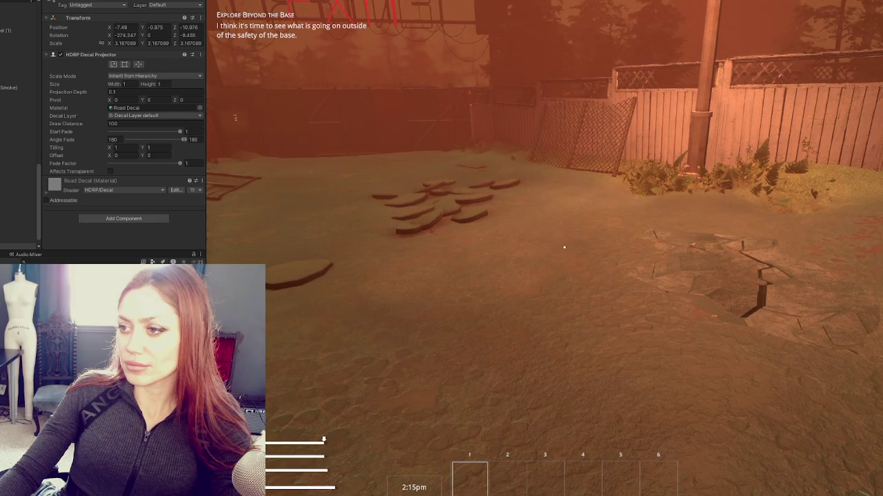
key("Escape")
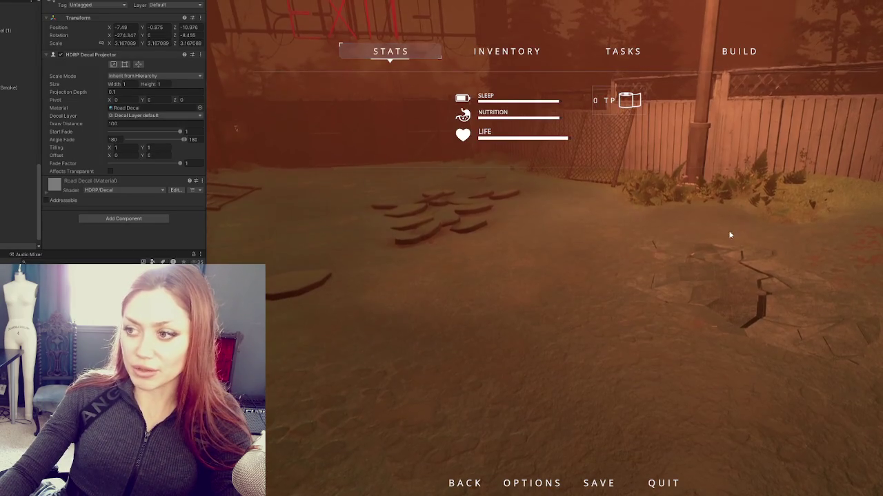
key("Escape")
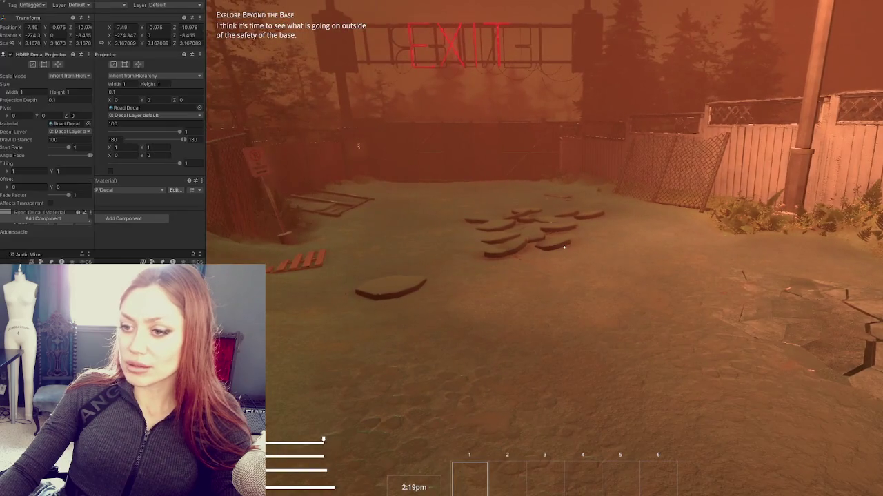
Walk around the cracked patch by the fence from several sides, then pause and exit Play mode
key("w")
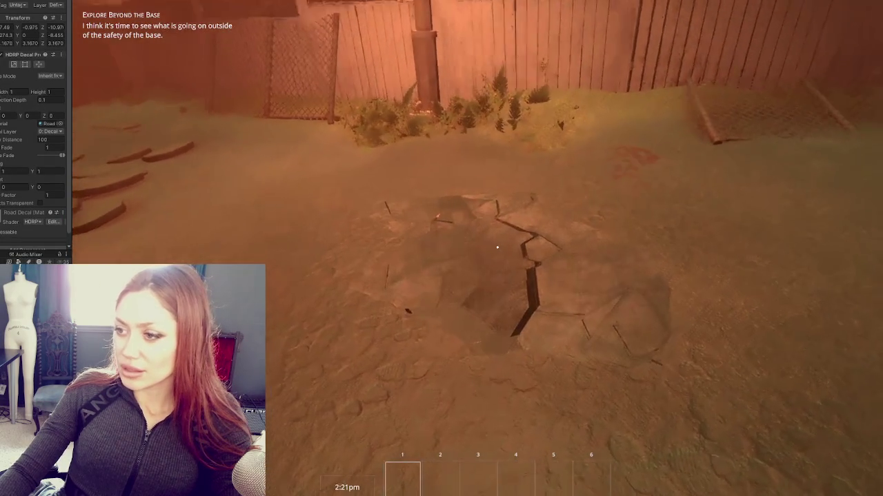
key("w")
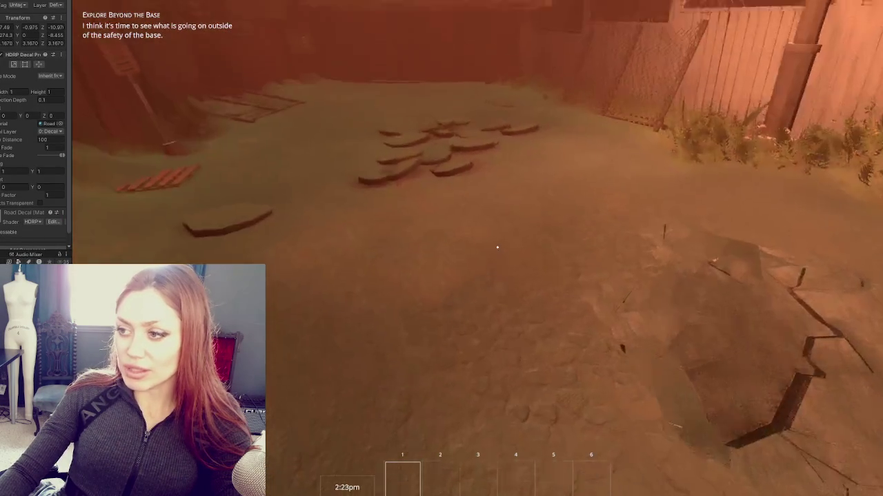
key("w")
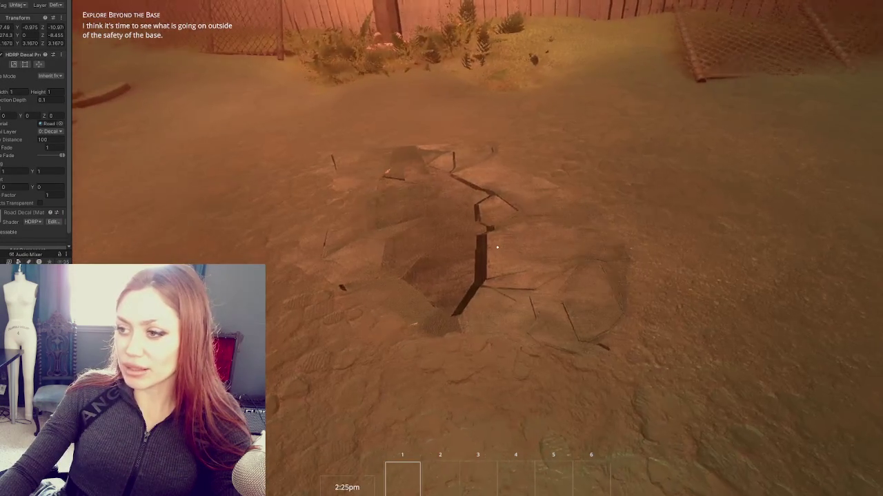
key("w")
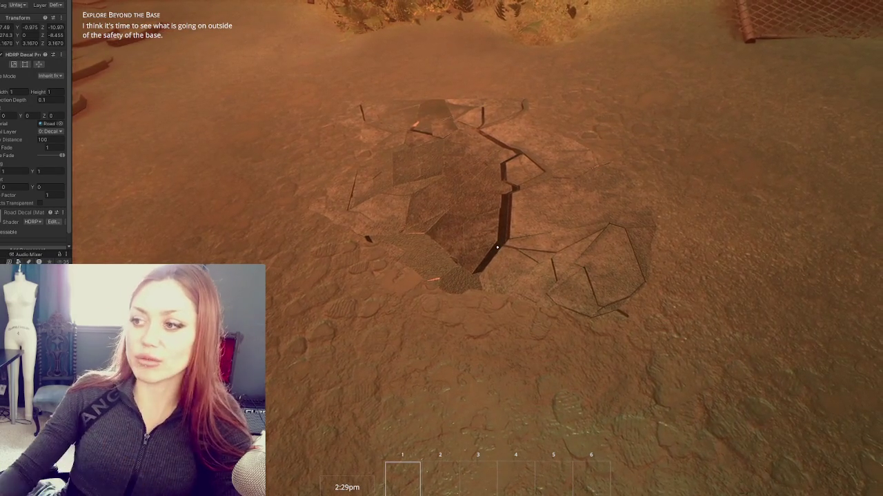
key("w")
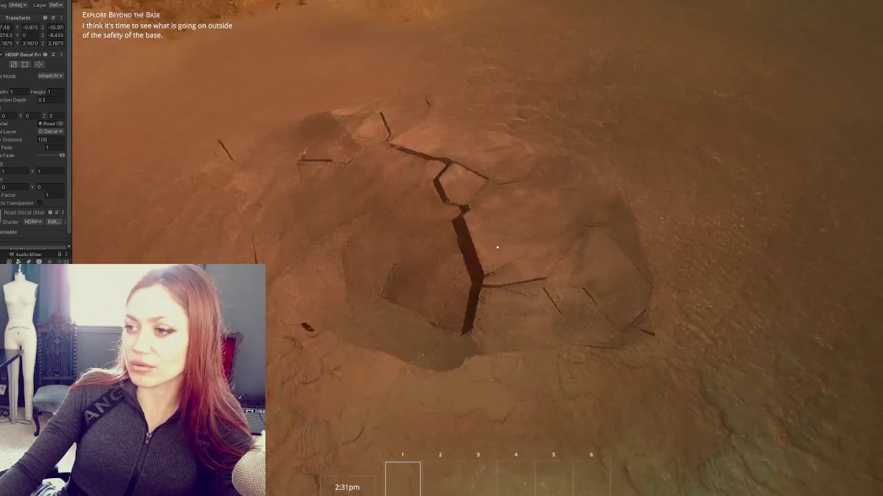
key("w")
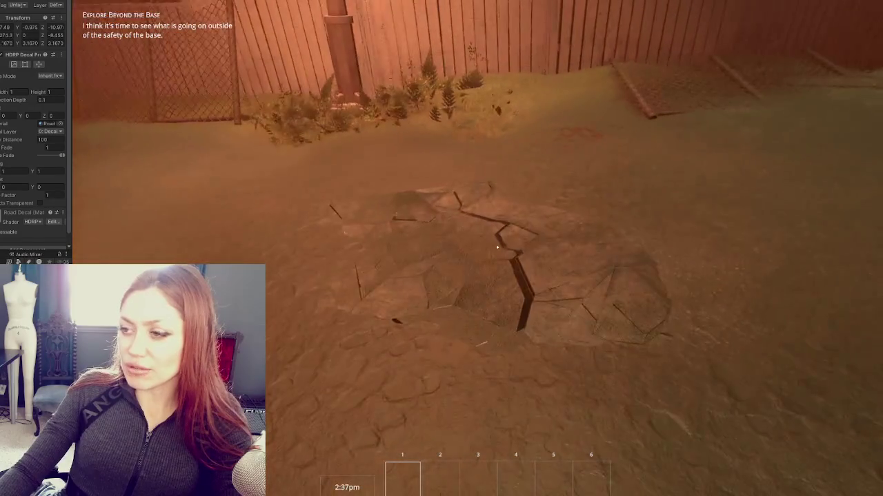
key("s")
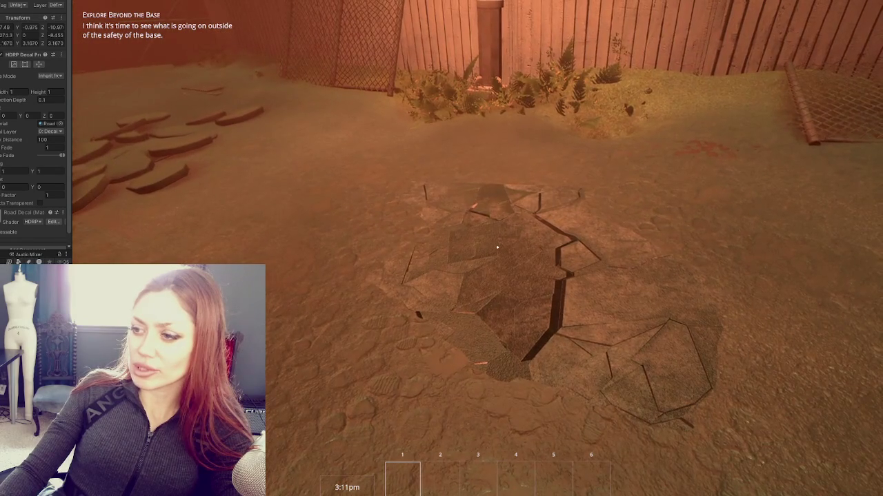
key("s")
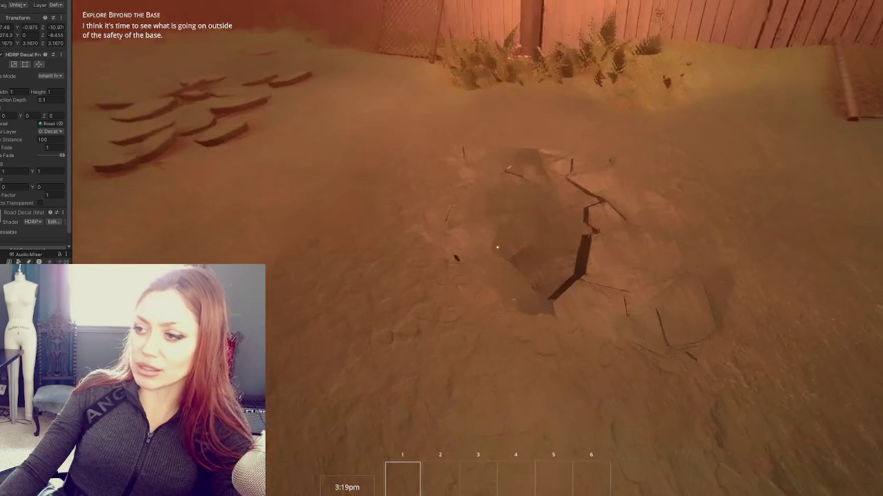
key("Escape")
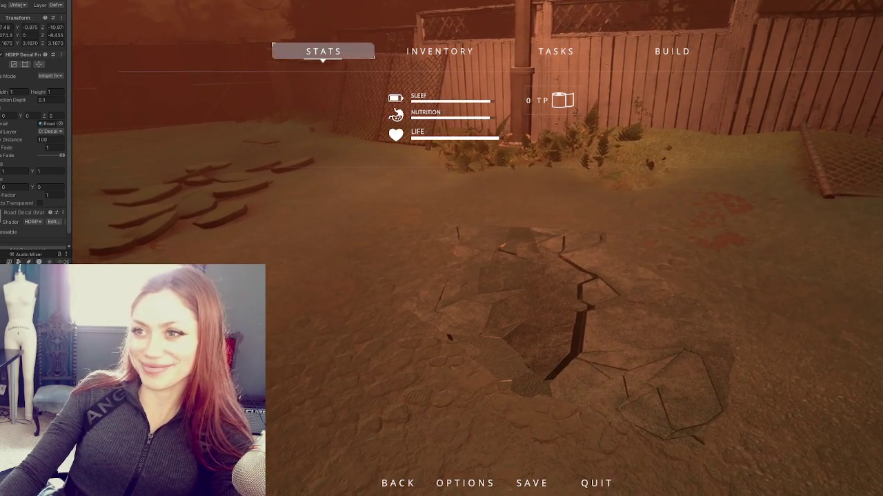
key("ctrl+p")
Bring the scene camera closer to the decal and select the terrain
left_click_drag(524, 274, 710, 215)
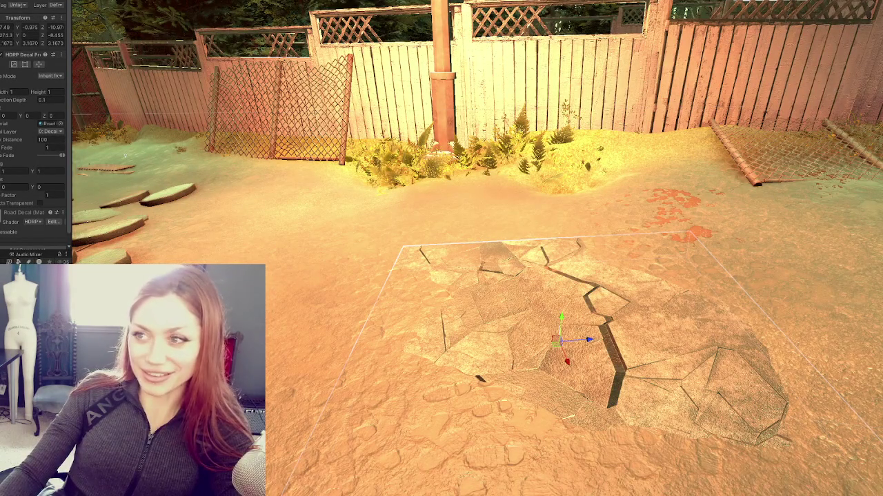
left_click(711, 216)
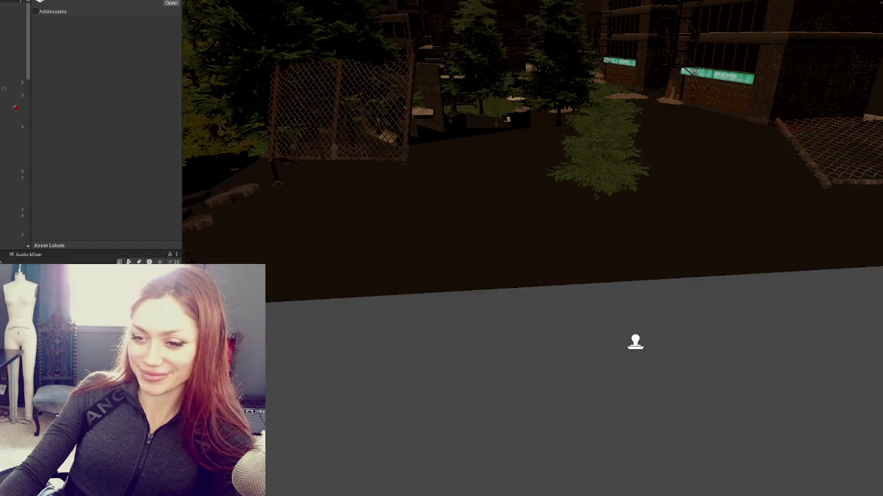
right_click(154, 133)
left_click(414, 221)
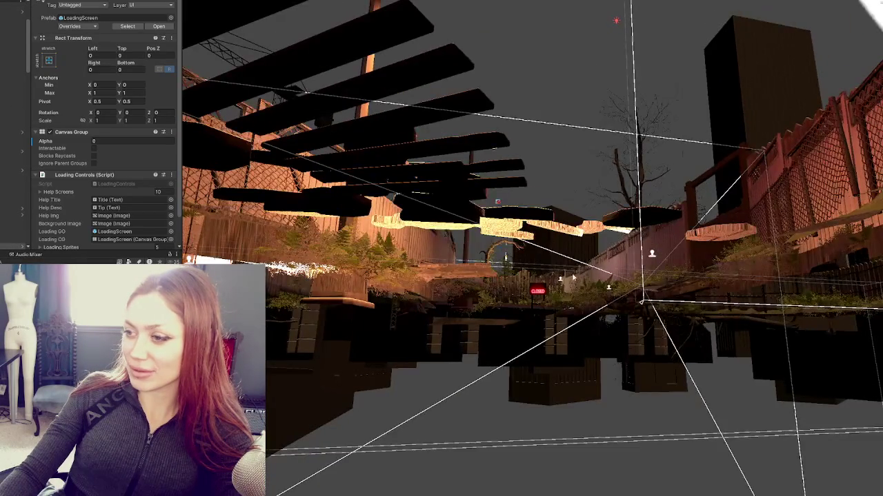
Select the Road Decal and shrink its scale from 12.29 to 3.60180
left_click(560, 282)
key("f")
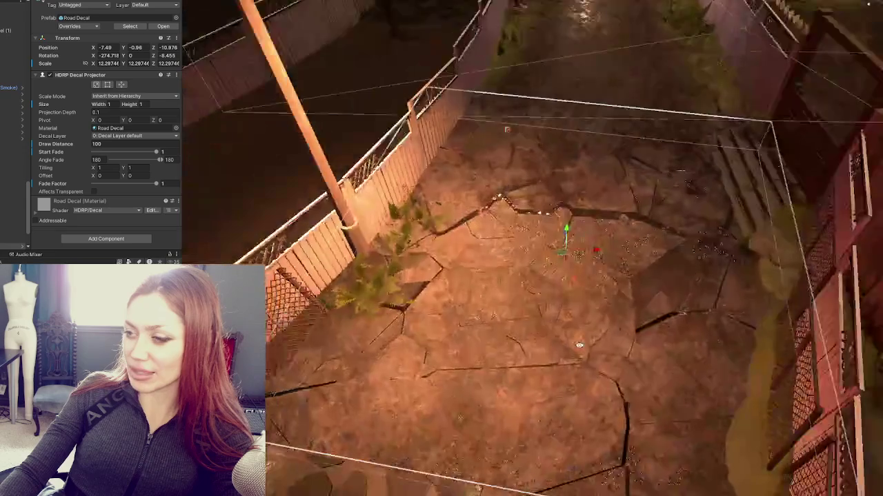
left_click_drag(569, 259, 544, 260)
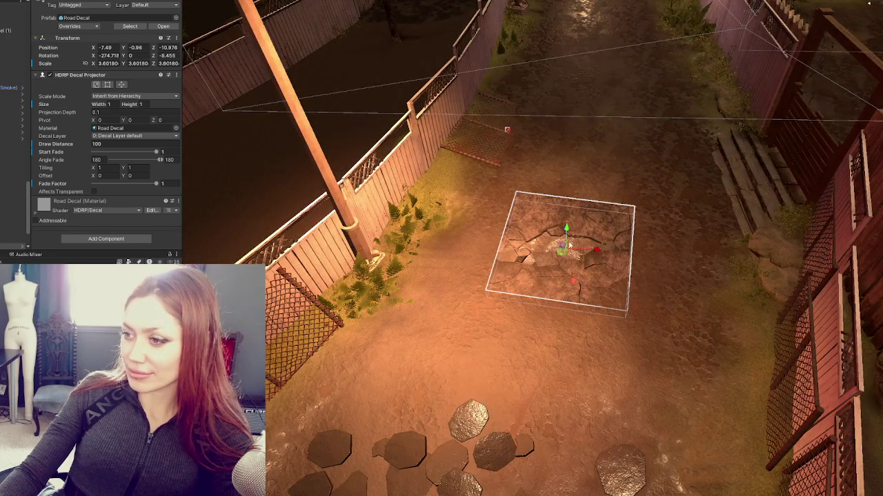
mouse_move(541, 259)
left_mouse_down()
mouse_move(593, 276)
mouse_move(620, 270)
left_mouse_up()
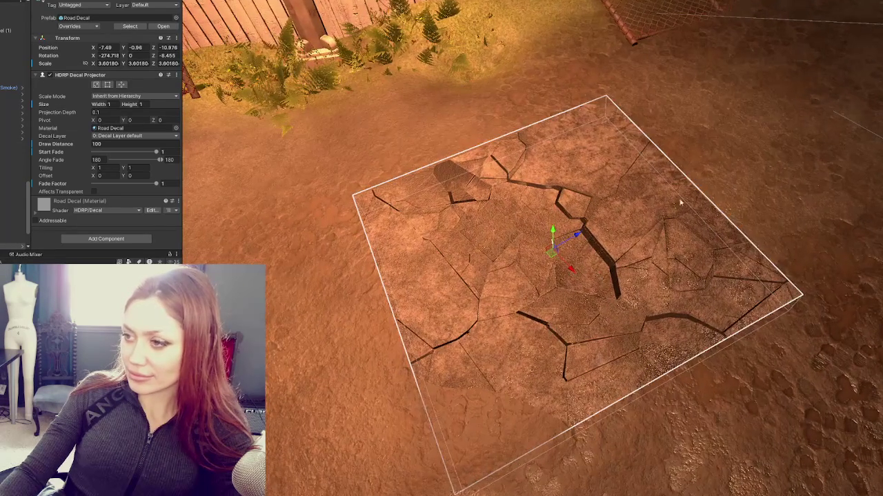
left_click(720, 166)
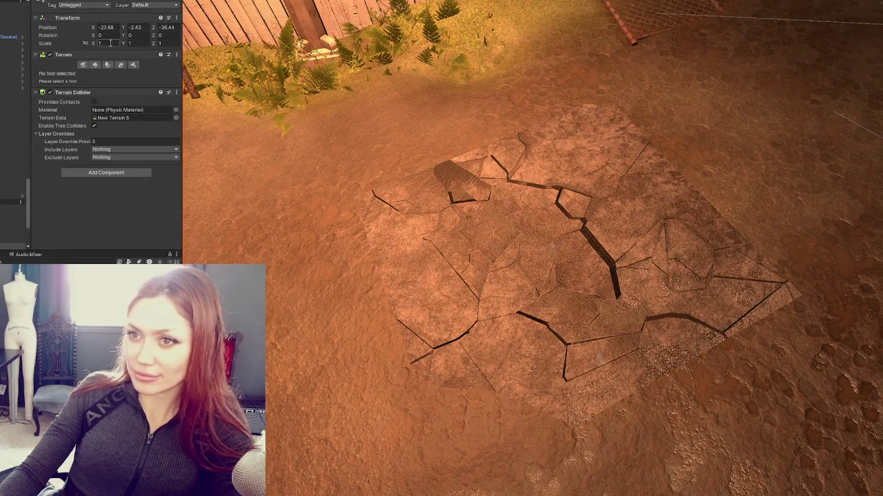
Raise the terrain under the decal with Raise or Lower Terrain, then shrink the decal to 2.04186
left_click(94, 65)
left_click(87, 73)
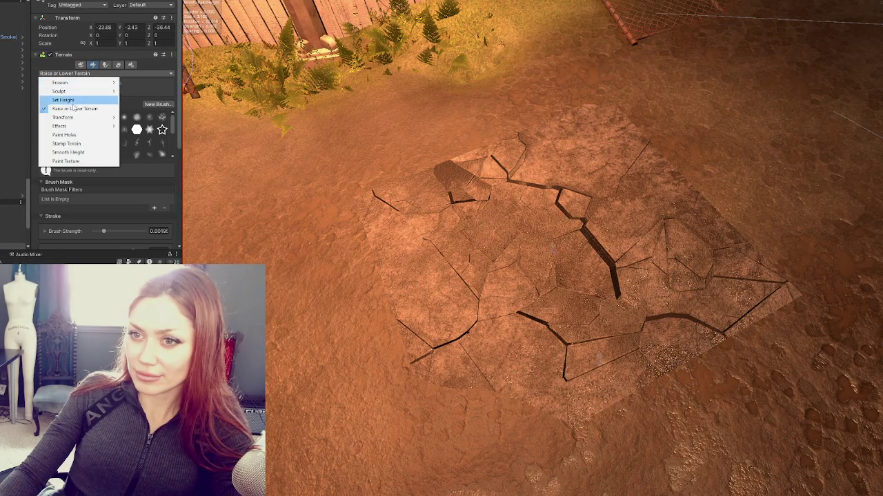
left_click(74, 108)
left_click_drag(544, 253, 544, 258)
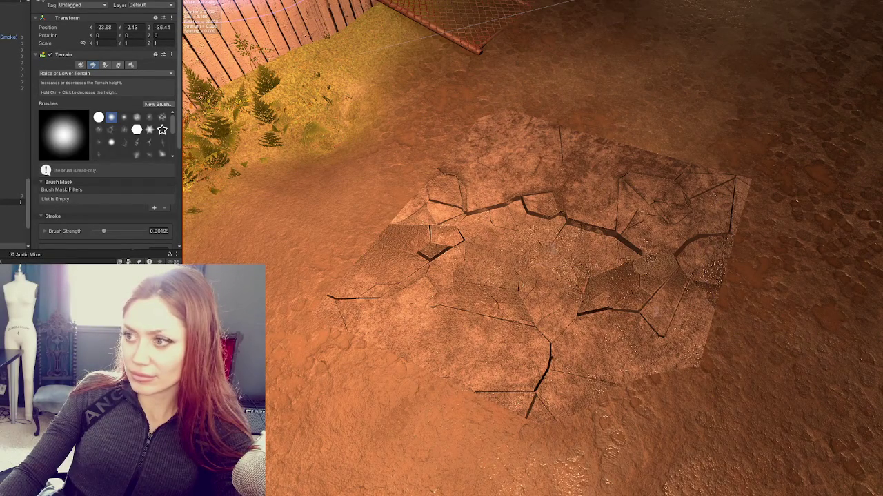
left_click(552, 241)
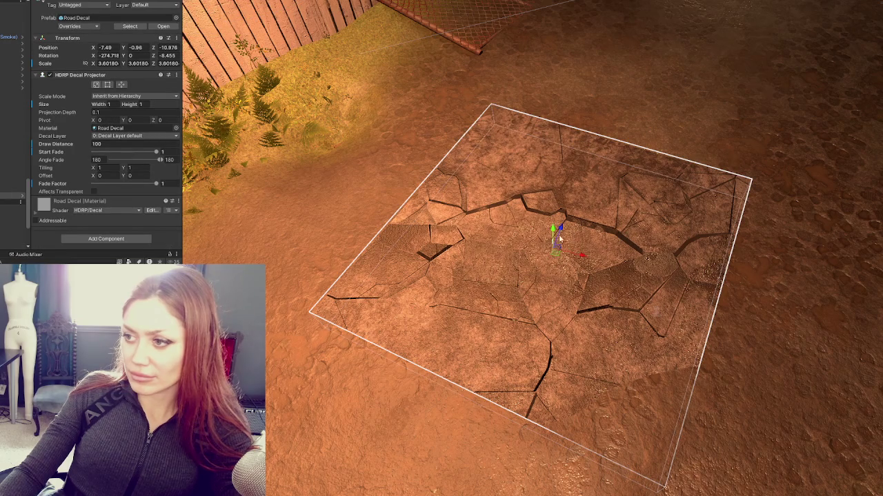
mouse_move(555, 246)
left_mouse_down()
mouse_move(541, 248)
mouse_move(555, 227)
mouse_move(555, 252)
mouse_move(552, 236)
left_mouse_up()
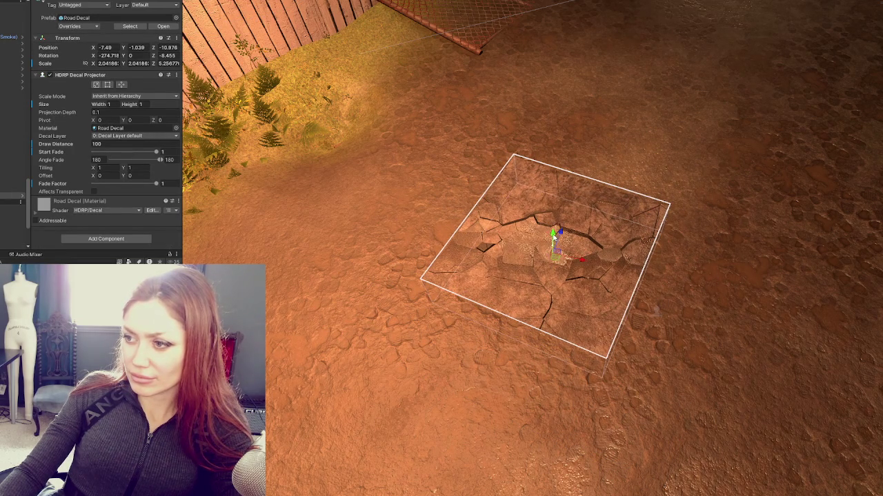
Raise a round terrain bump at the decal's centre, then reselect the Road Decal
left_click(361, 242)
left_click(93, 65)
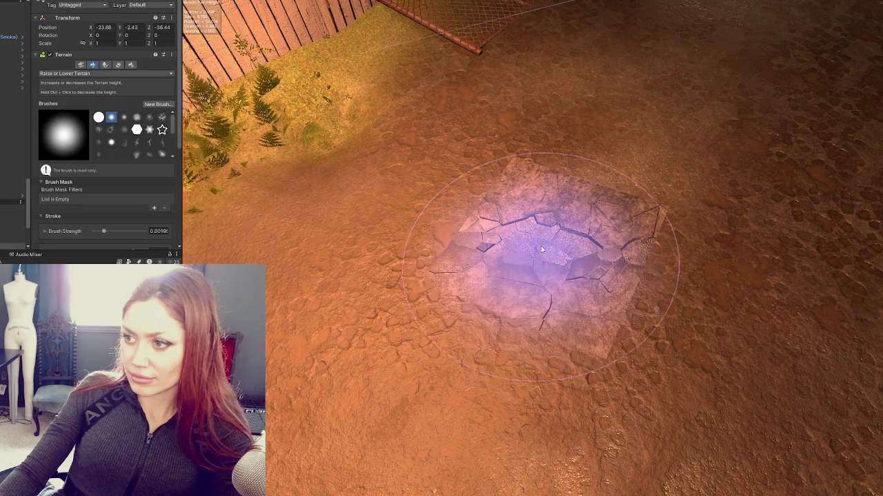
left_click_drag(553, 240, 558, 248)
key("ctrl+z")
key("ctrl+z")
key("ctrl+z")
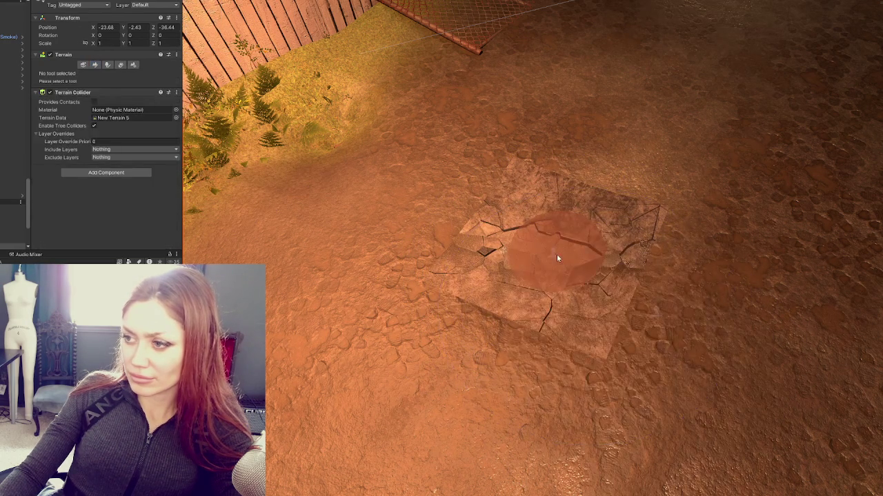
key("ctrl+y")
key("ctrl+y")
key("ctrl+y")
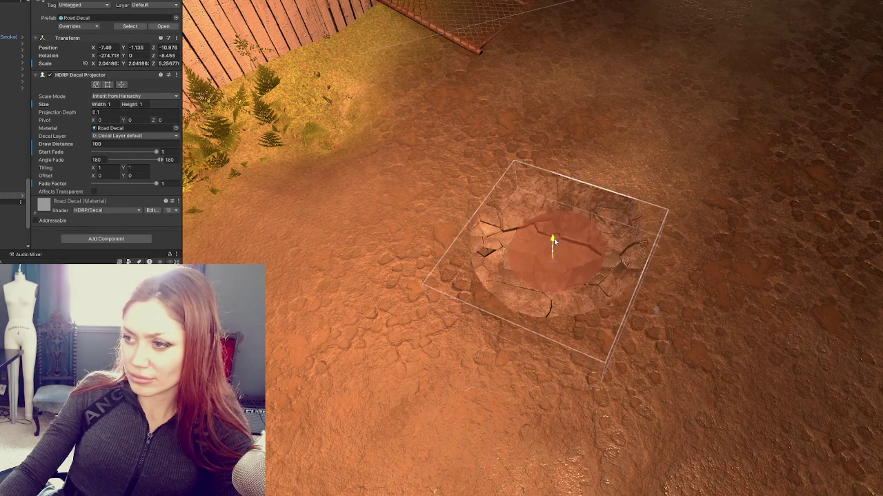
mouse_move(571, 260)
left_mouse_down()
mouse_move(670, 211)
mouse_move(701, 231)
mouse_move(680, 293)
mouse_move(543, 315)
mouse_move(243, 251)
mouse_move(555, 242)
mouse_move(599, 276)
mouse_move(694, 267)
mouse_move(752, 324)
mouse_move(731, 301)
mouse_move(607, 273)
mouse_move(661, 273)
mouse_move(635, 274)
left_mouse_up()
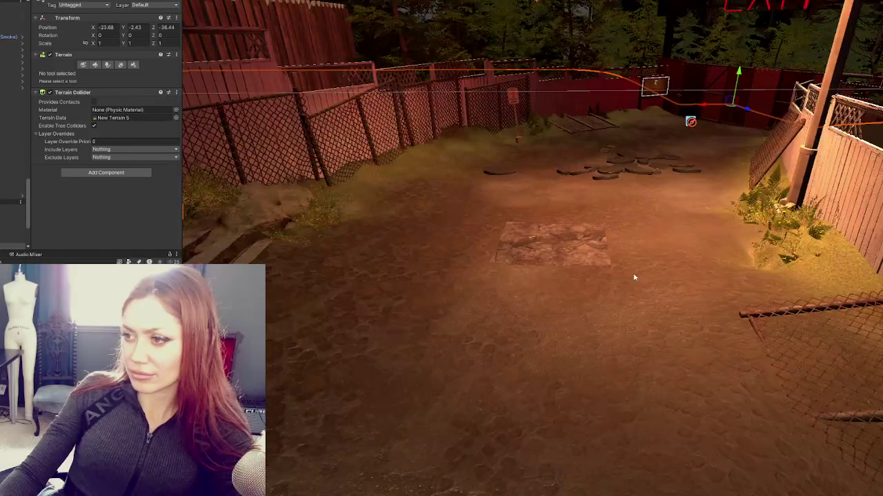
left_click(618, 270)
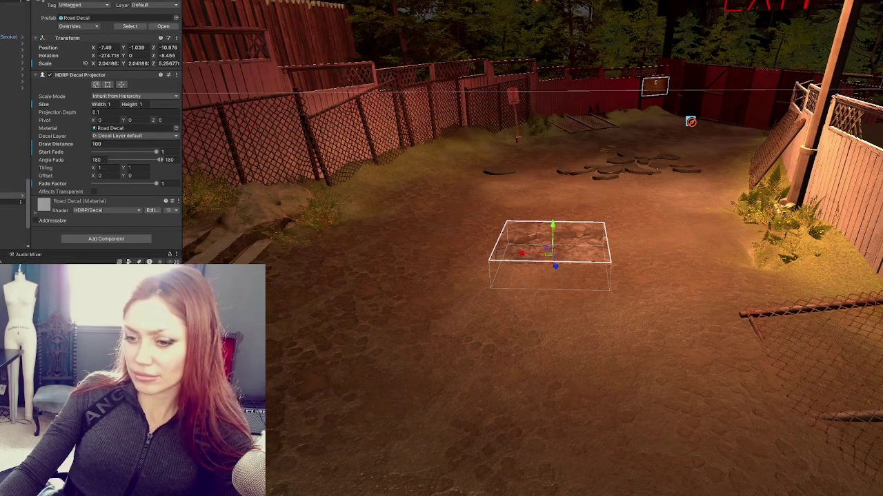
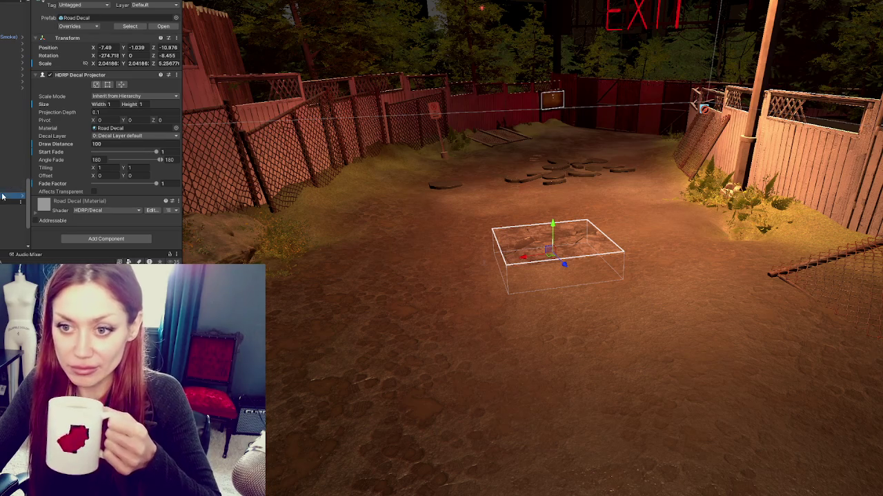
Inspect the Road-Destruction and Chunk 1 road pieces, then clear the selection
left_click(25, 56)
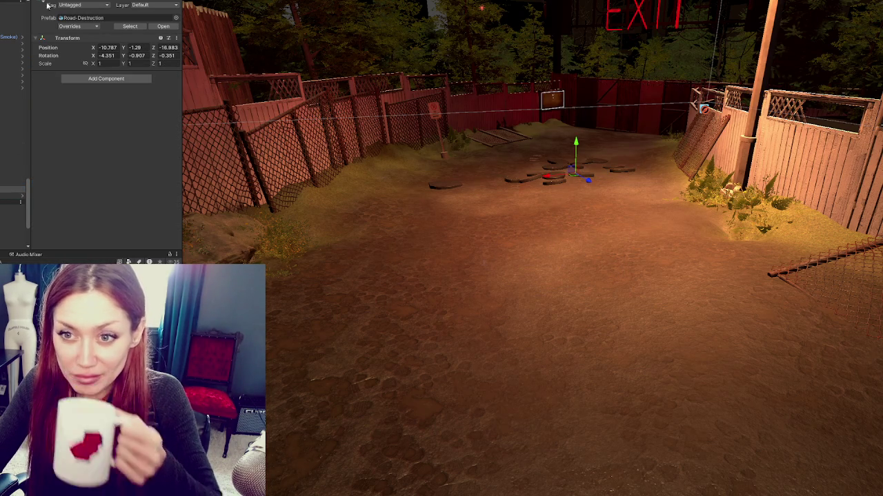
left_click(14, 101)
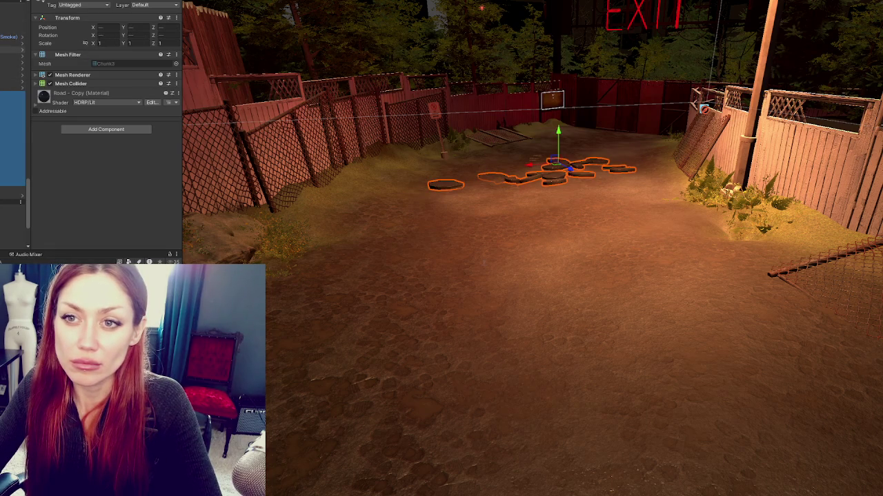
left_click(22, 55)
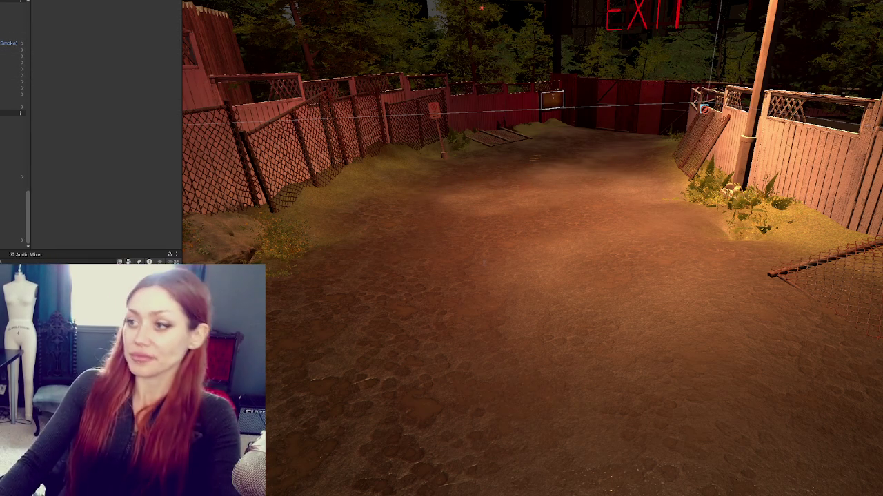
Orbit along the fenced alley path and select the ground terrain beneath the road
left_click_drag(429, 194, 540, 223)
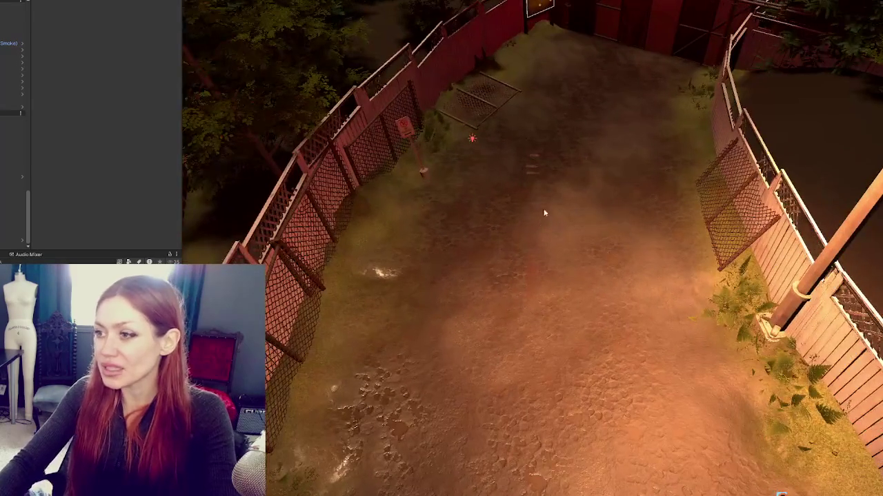
mouse_move(530, 174)
left_mouse_down()
mouse_move(551, 131)
mouse_move(501, 212)
mouse_move(458, 203)
left_mouse_up()
left_click(490, 222)
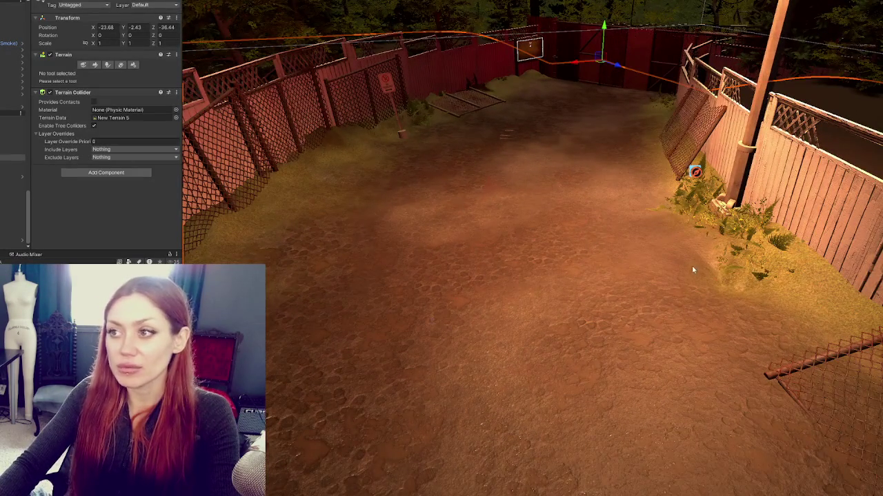
left_click_drag(695, 271, 591, 225)
left_click(394, 151)
left_click(299, 225)
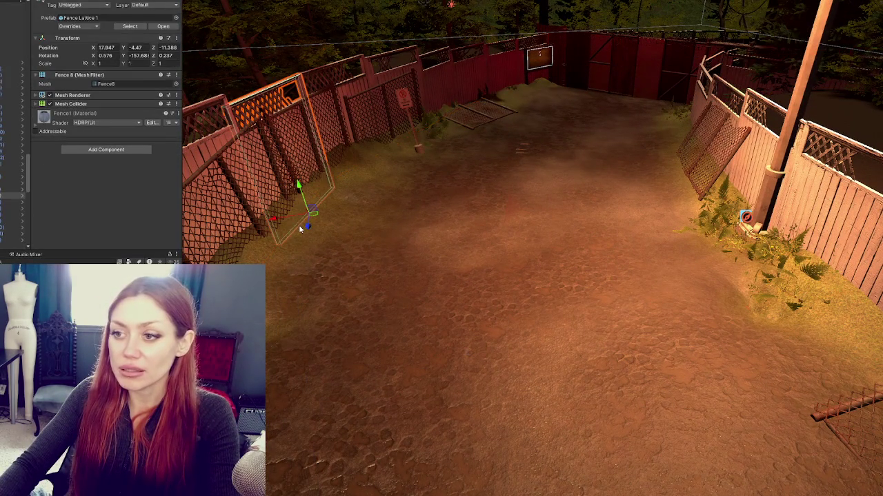
left_click(341, 282)
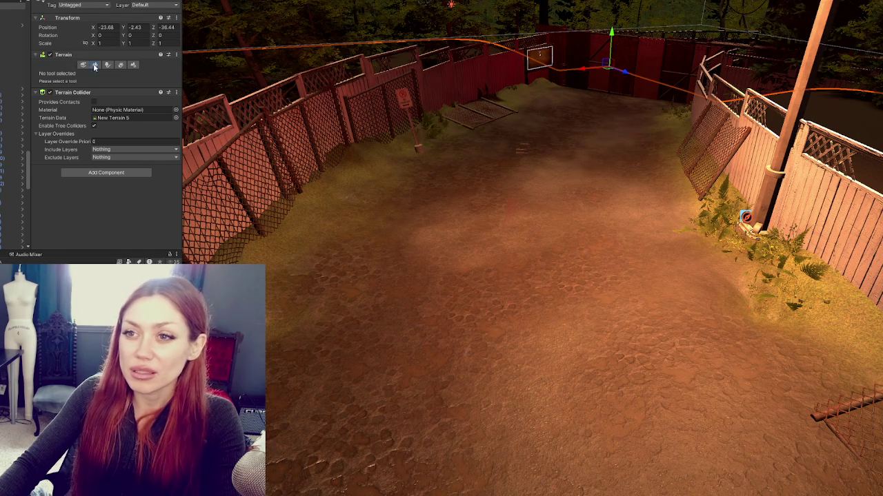
Activate the Raise or Lower Terrain sculpting brush and move in close to the ground near the steps
left_click(95, 65)
scroll(355, 266, "down", 3)
scroll(404, 253, "up", 4)
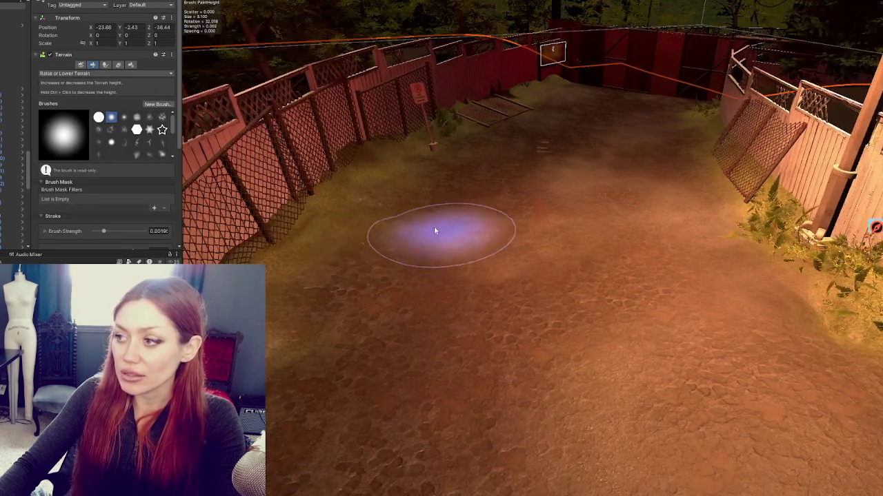
scroll(445, 235, "down", 3)
mouse_move(586, 262)
left_mouse_down()
mouse_move(503, 276)
mouse_move(469, 319)
mouse_move(291, 339)
mouse_move(585, 256)
mouse_move(550, 227)
mouse_move(527, 315)
mouse_move(645, 75)
mouse_move(611, 282)
mouse_move(584, 120)
mouse_move(445, 180)
mouse_move(546, 170)
mouse_move(557, 187)
mouse_move(650, 158)
mouse_move(483, 169)
mouse_move(457, 142)
mouse_move(469, 166)
mouse_move(448, 169)
left_mouse_up()
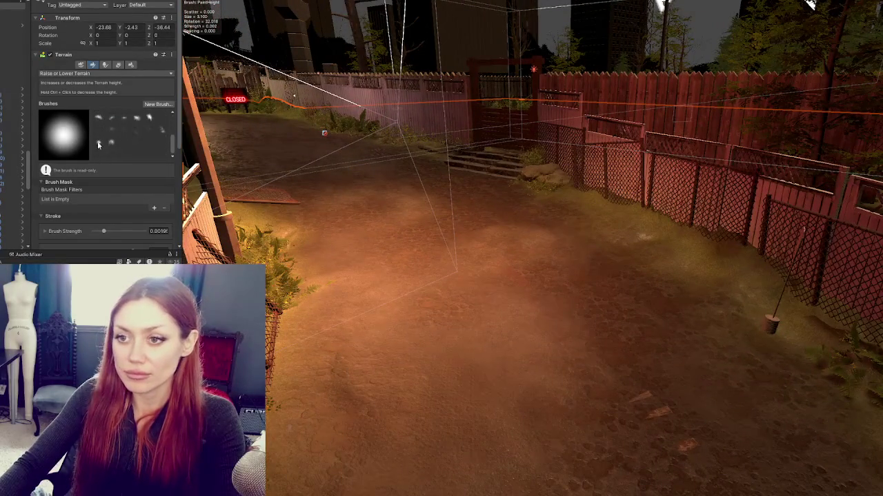
scroll(99, 142, "down", 5)
scroll(63, 173, "up", 5)
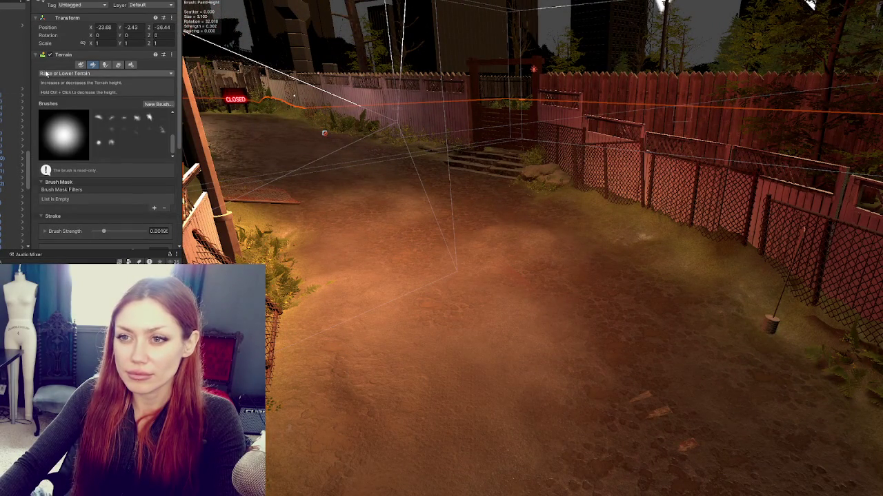
left_click(45, 73)
Switch the terrain to Paint Texture with the Mud layer as the paint
left_click(60, 161)
scroll(62, 164, "down", 5)
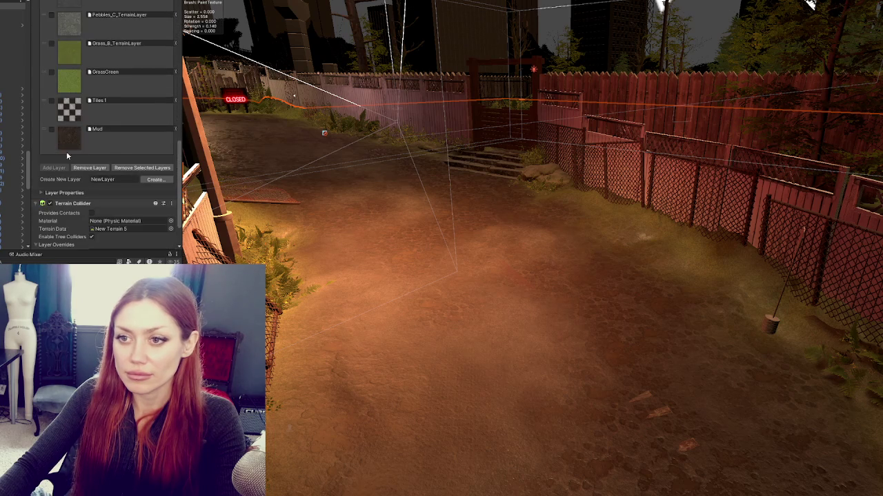
left_click(384, 368)
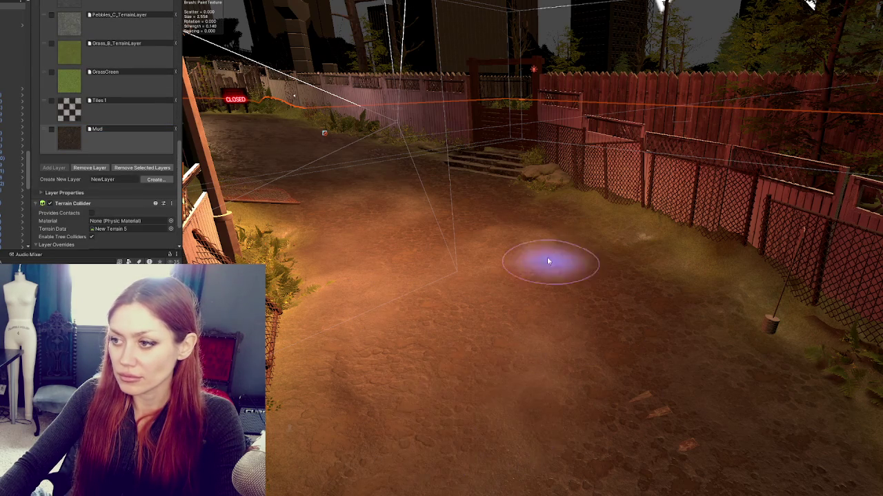
mouse_move(373, 190)
left_mouse_down()
mouse_move(394, 181)
mouse_move(412, 217)
left_mouse_up()
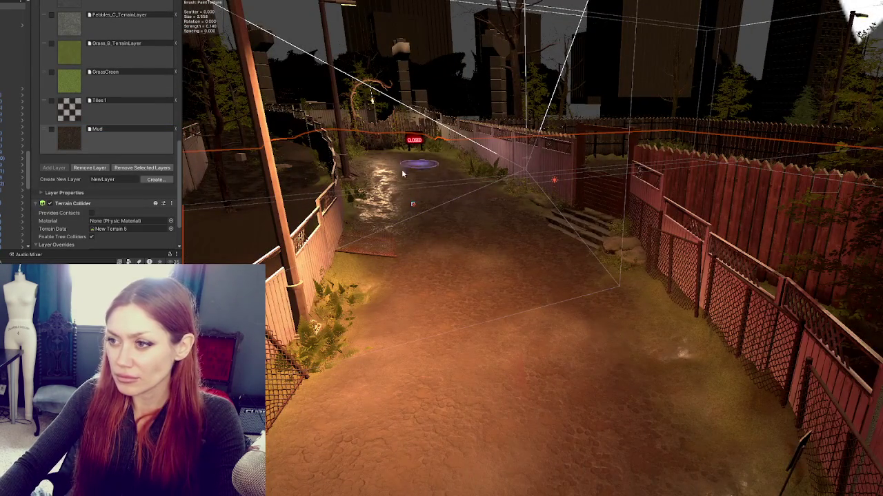
Zoom around the alley, then select the Loading1 UI image object
scroll(528, 305, "up", 2)
scroll(510, 352, "up", 2)
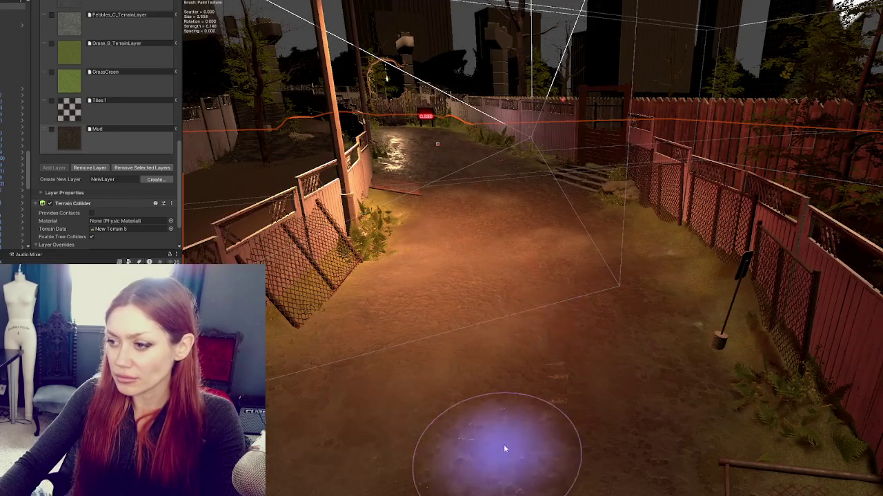
scroll(500, 454, "up", 5)
scroll(521, 321, "down", 5)
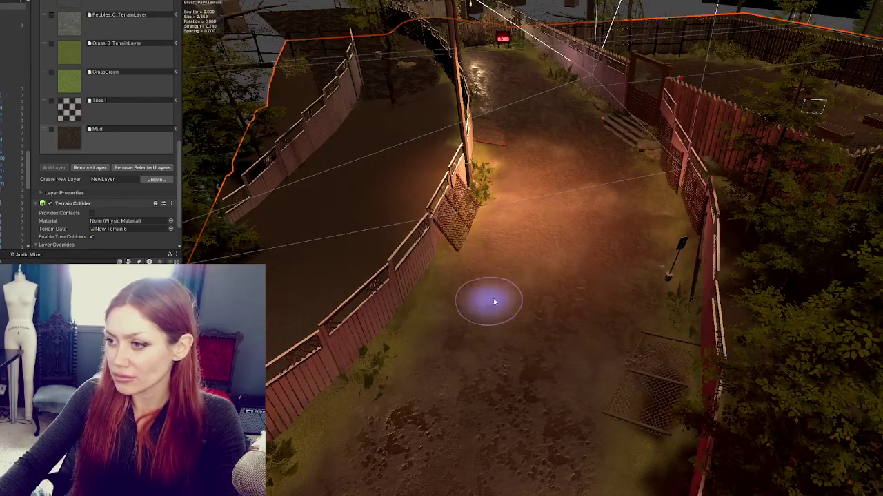
scroll(514, 257, "down", 3)
scroll(464, 267, "up", 3)
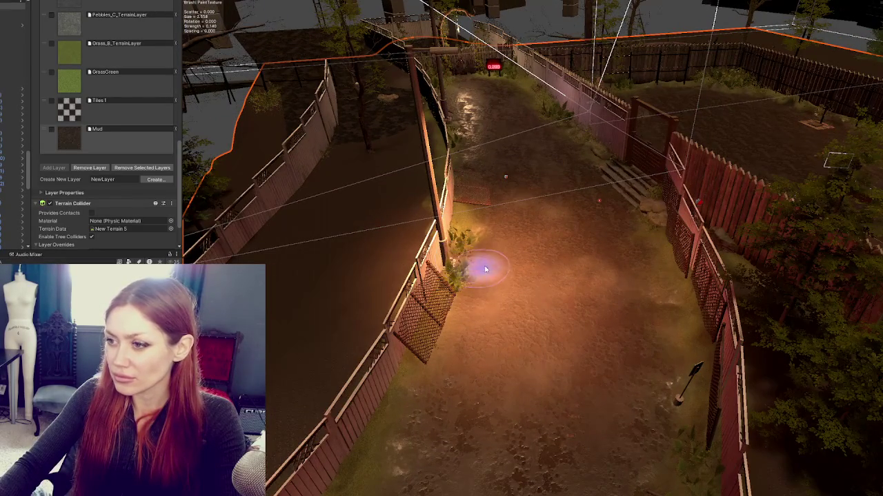
scroll(483, 271, "down", 3)
scroll(535, 339, "up", 3)
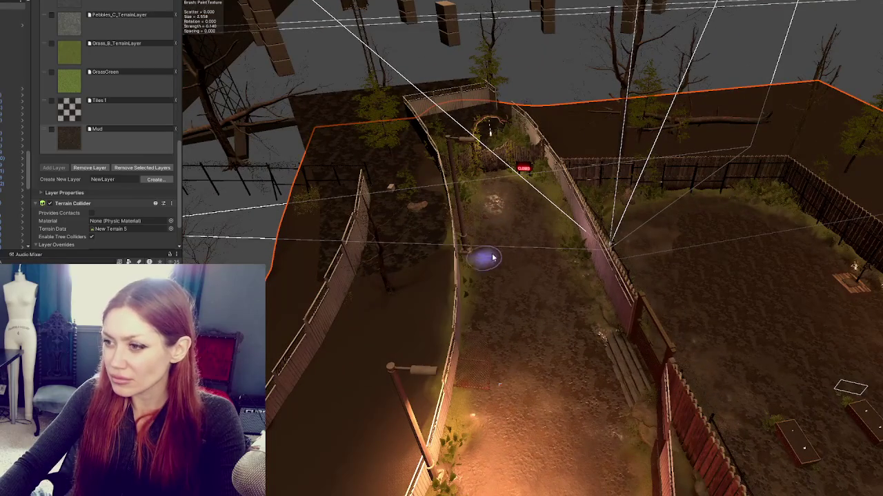
scroll(559, 301, "up", 5)
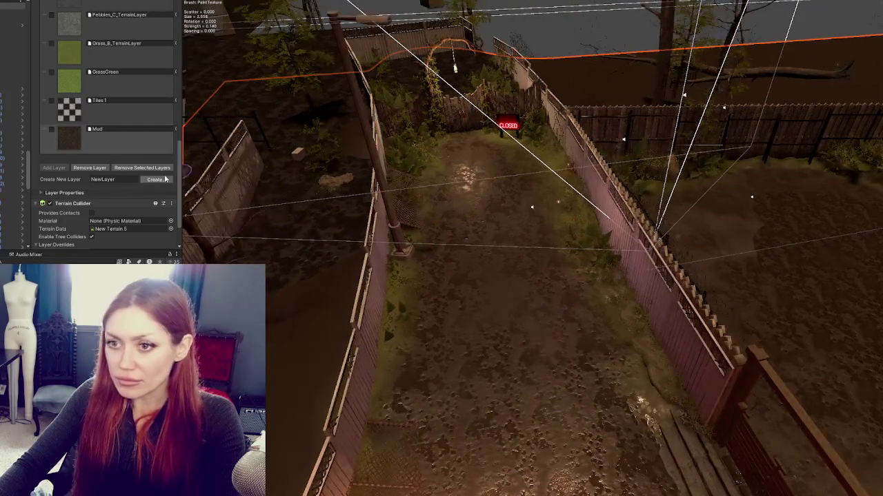
left_click(413, 254)
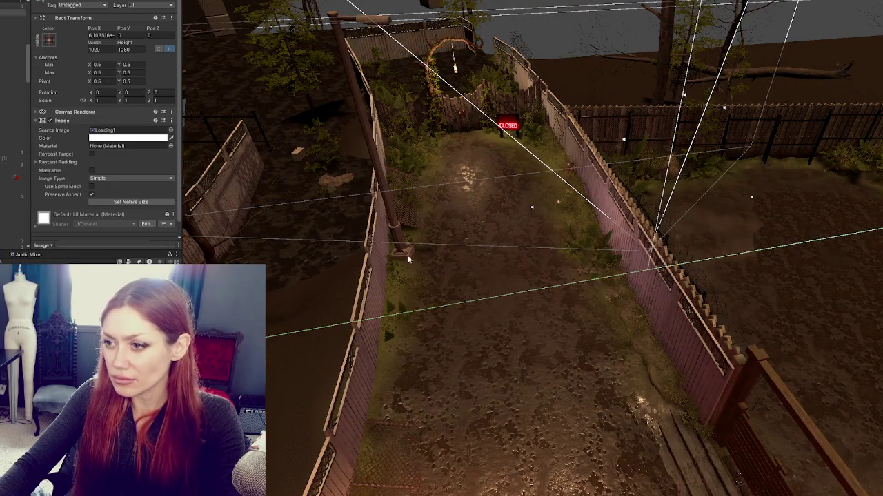
left_click(406, 253)
key("f")
mouse_move(604, 377)
left_mouse_down()
mouse_move(699, 420)
mouse_move(439, 276)
mouse_move(490, 322)
mouse_move(543, 316)
left_mouse_up()
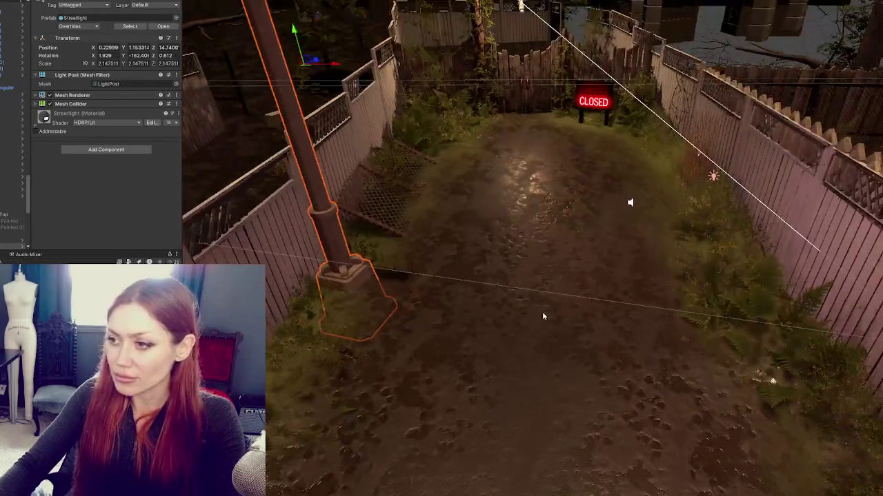
left_click(540, 329)
left_click(324, 406)
mouse_move(615, 349)
left_mouse_down()
mouse_move(642, 335)
mouse_move(570, 205)
mouse_move(628, 280)
left_mouse_up()
left_click(524, 197)
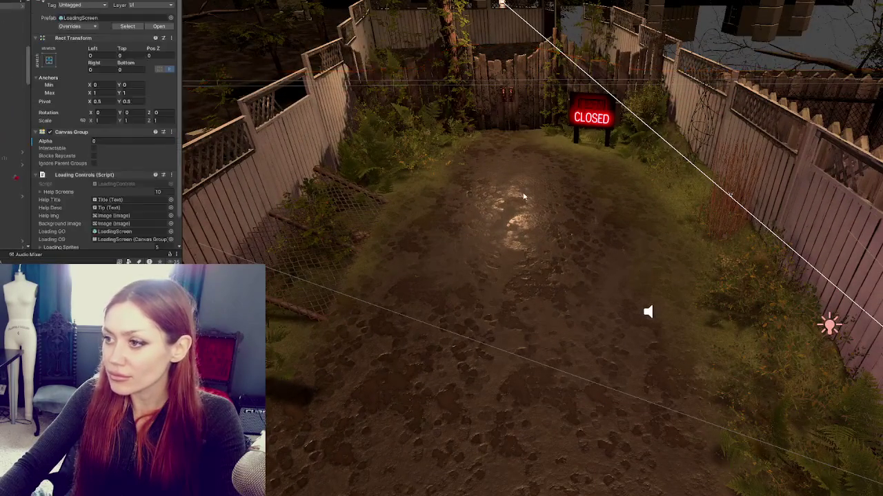
left_click(235, 97)
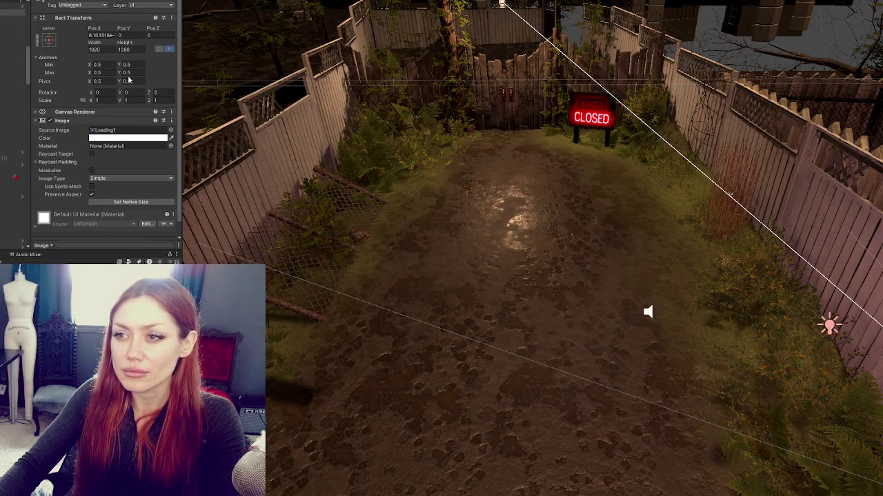
key("Up")
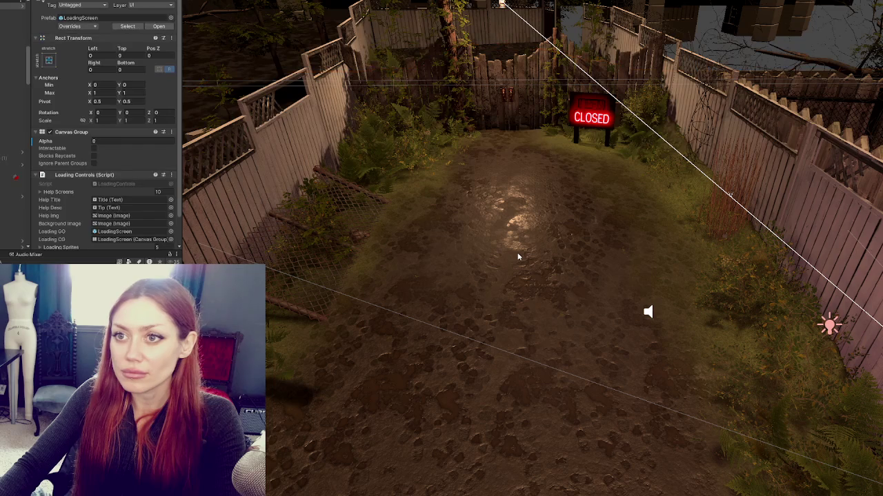
key("Down")
left_click(519, 257)
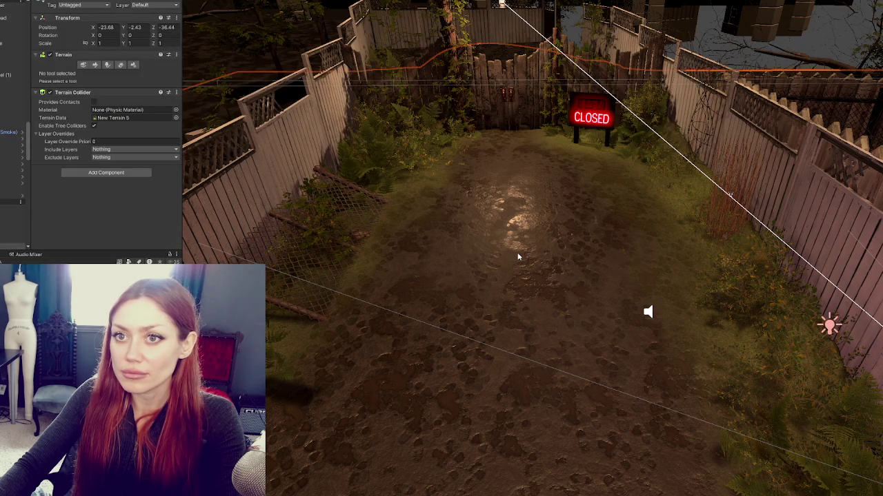
Return to the terrain painting tool and frame the muddy path, CLOSED sign and fences
left_click(96, 65)
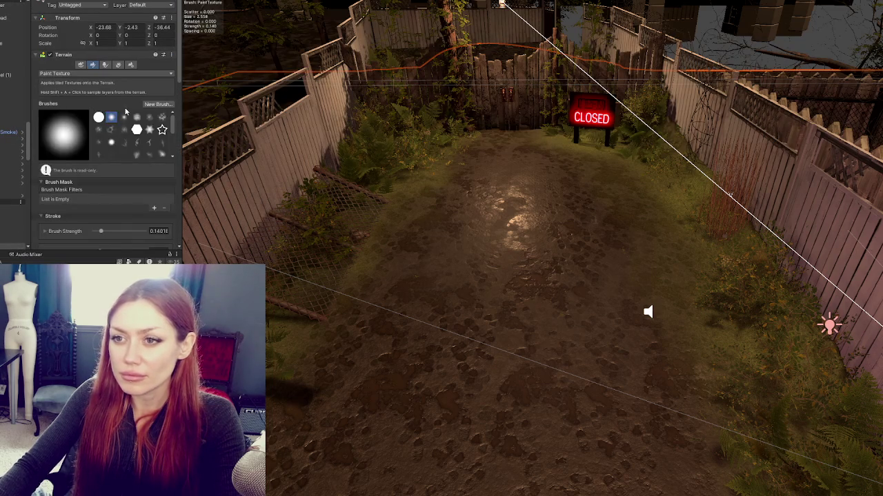
scroll(75, 158, "down", 10)
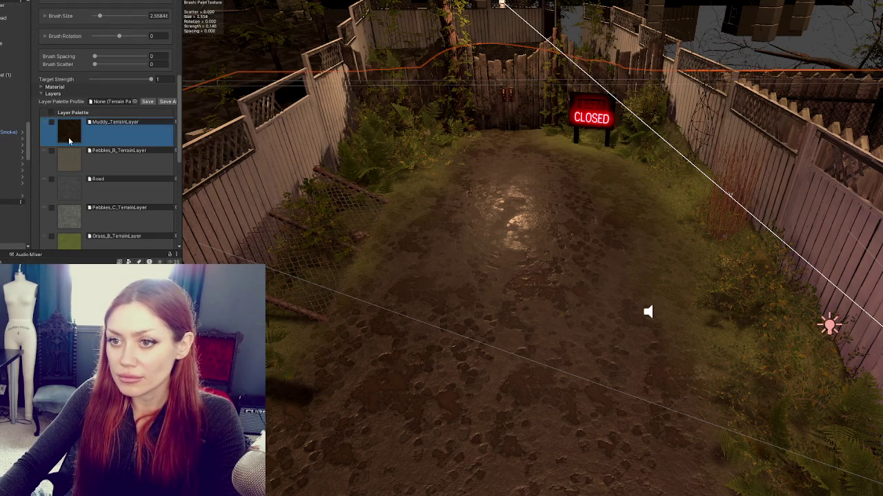
left_click_drag(604, 189, 499, 282)
scroll(92, 204, "down", 5)
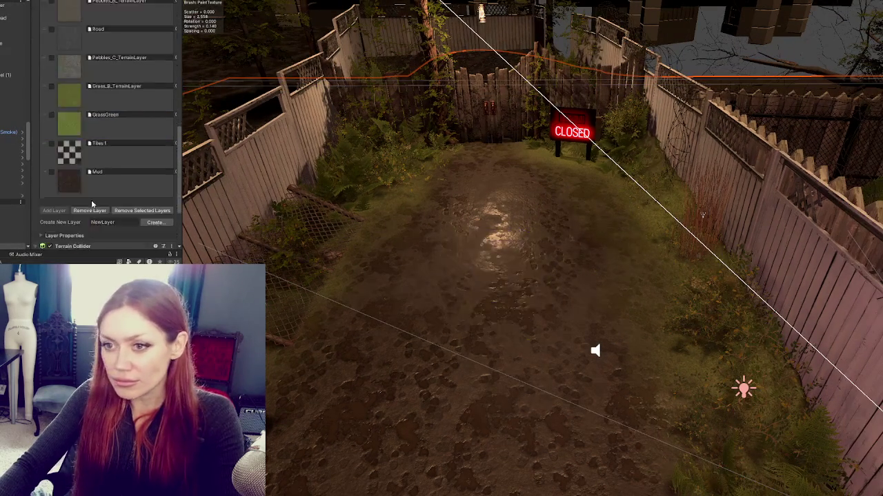
scroll(92, 204, "up", 10)
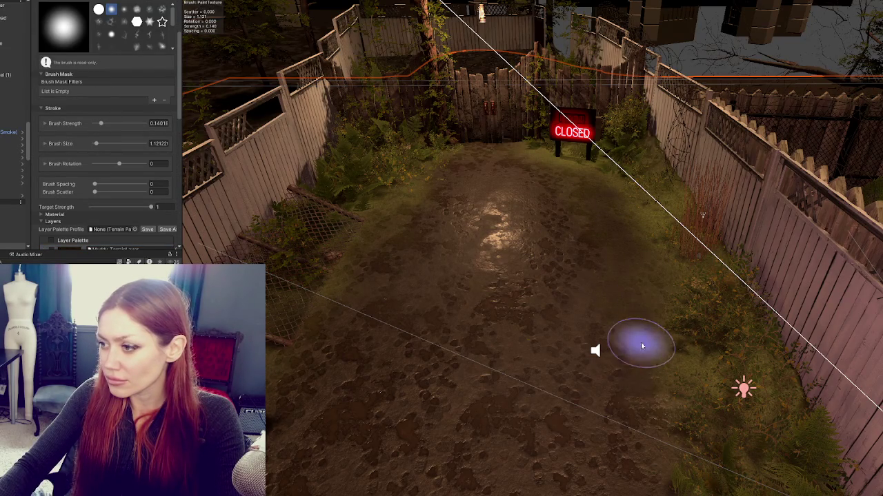
mouse_move(657, 282)
left_mouse_down()
mouse_move(451, 276)
mouse_move(573, 444)
mouse_move(552, 441)
left_mouse_up()
left_click_drag(550, 159, 719, 390)
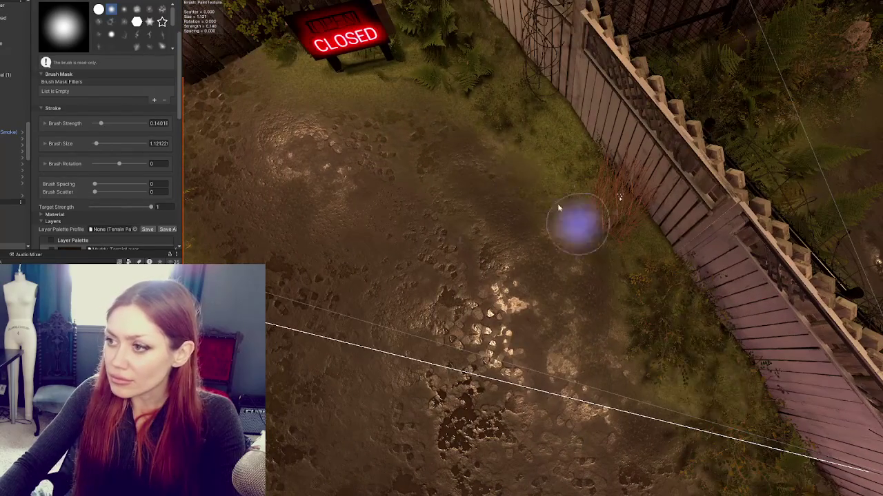
left_click_drag(334, 101, 363, 177)
mouse_move(313, 259)
left_mouse_down()
mouse_move(428, 186)
mouse_move(408, 300)
mouse_move(391, 310)
mouse_move(369, 252)
left_mouse_up()
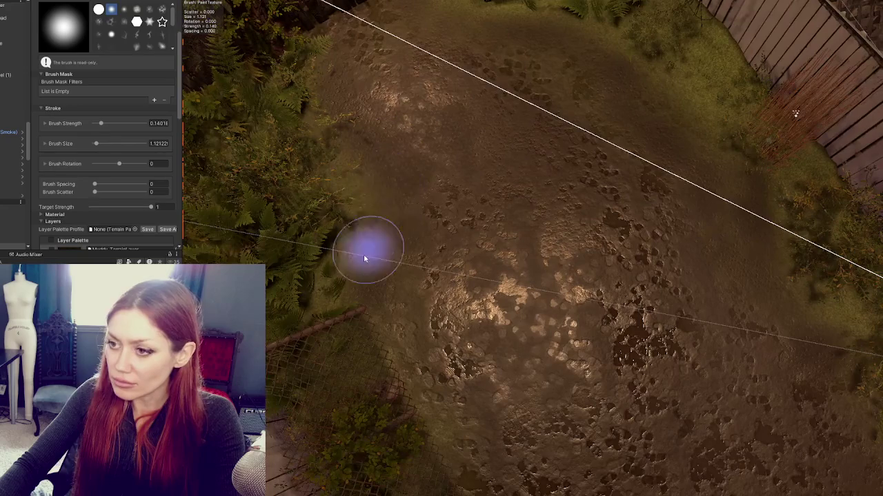
left_click_drag(422, 241, 394, 305)
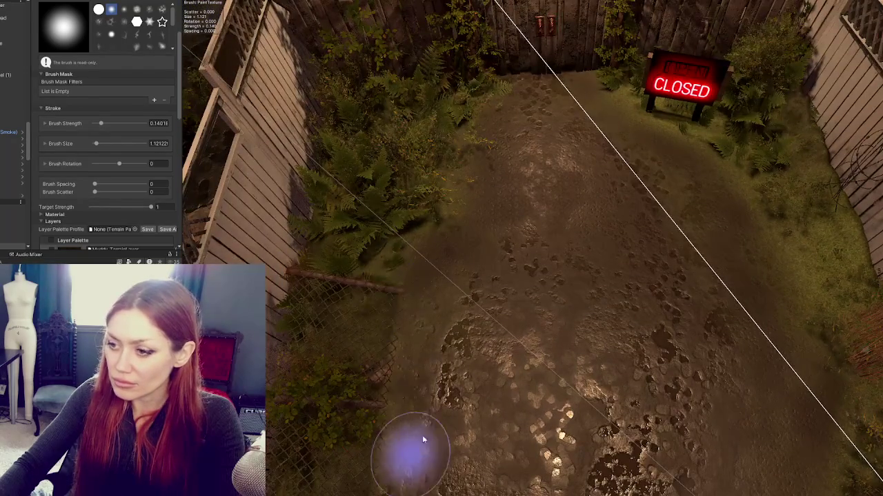
left_click_drag(411, 453, 456, 202)
left_click_drag(455, 433, 408, 267)
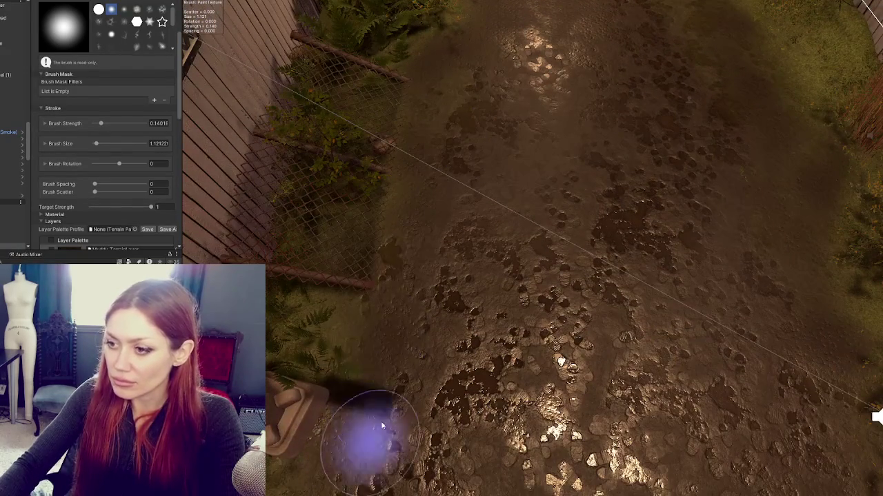
scroll(83, 74, "up", 5)
Choose Raise or Lower Terrain from the terrain tool list
left_click(81, 64)
left_click(93, 64)
left_click(69, 72)
left_click(68, 109)
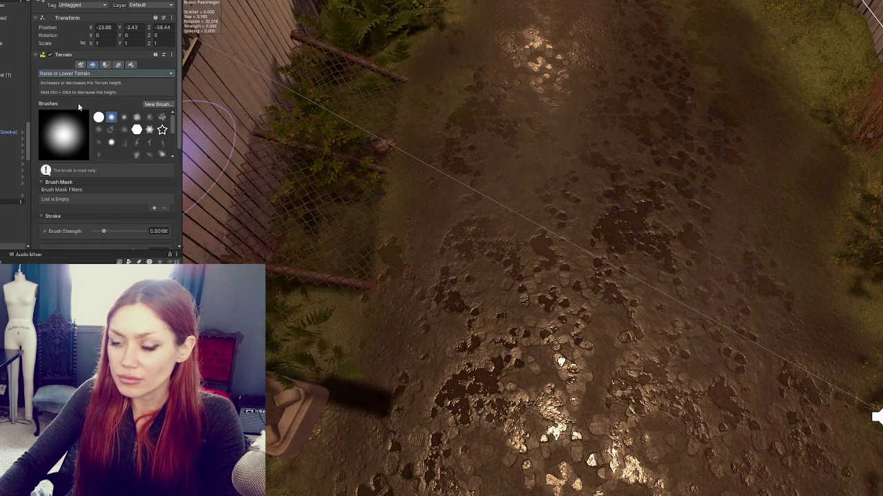
Shrink the terrain brush size to about 1.48
scroll(97, 196, "down", 1)
left_click_drag(115, 229, 111, 230)
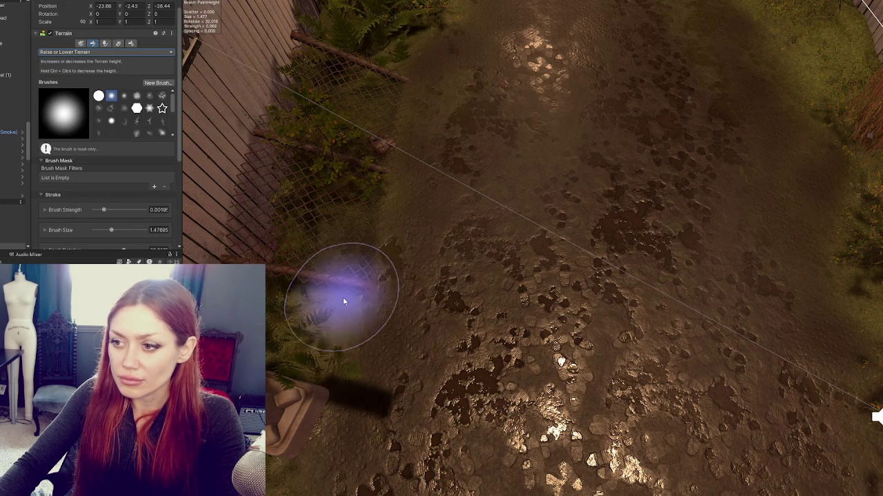
scroll(407, 311, "down", 5)
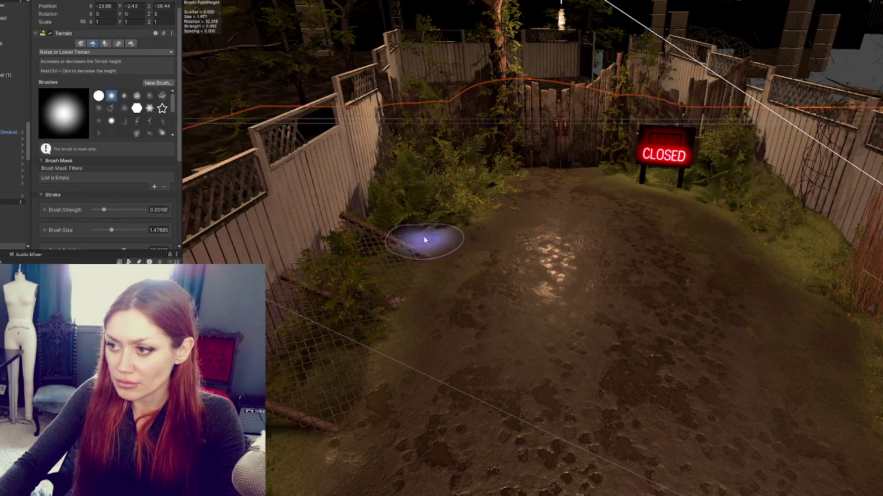
scroll(475, 209, "up", 3)
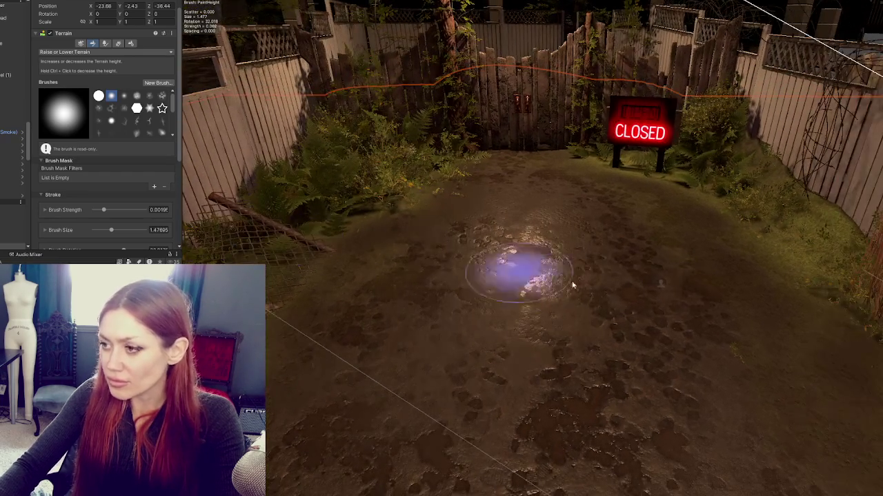
Frame a fern beside the fence, then reselect the terrain and its height brush
left_click(355, 178)
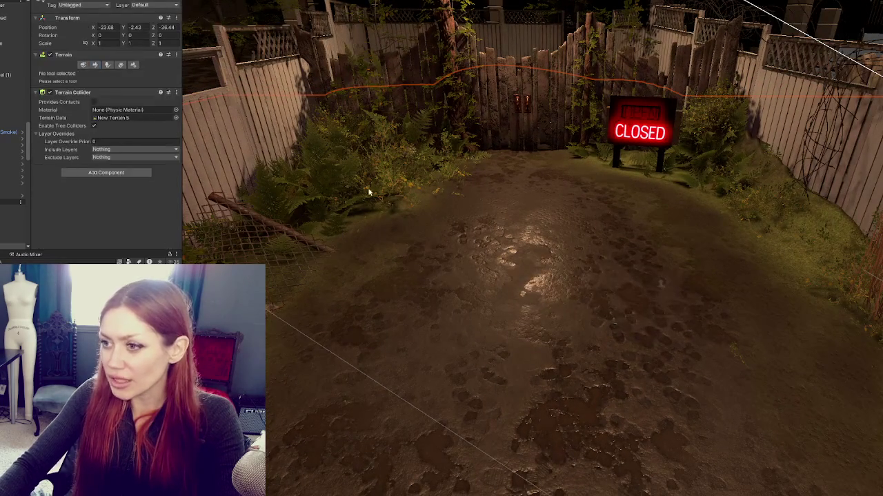
left_click(355, 178)
key("f")
key("Up")
key("Right")
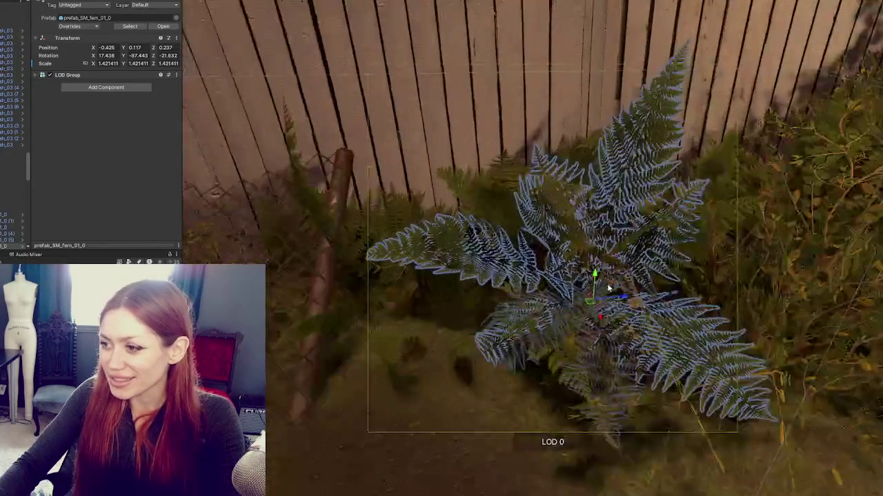
key("Down")
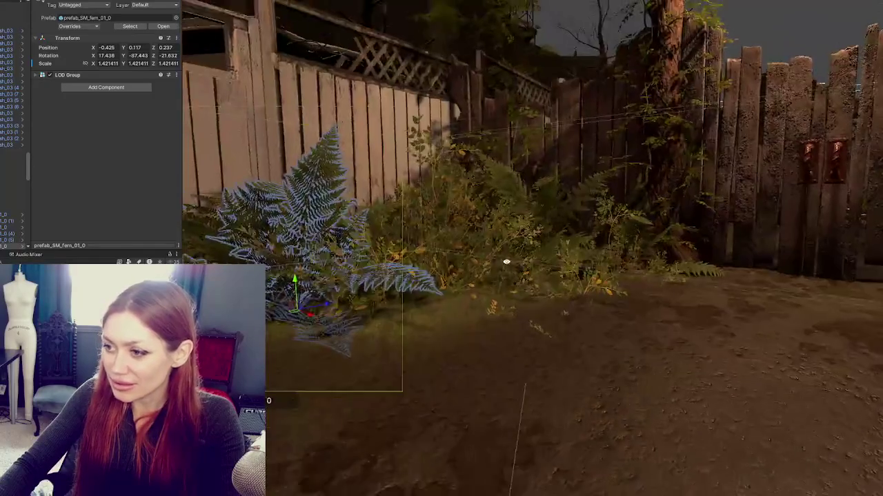
left_click(596, 355)
left_click(93, 64)
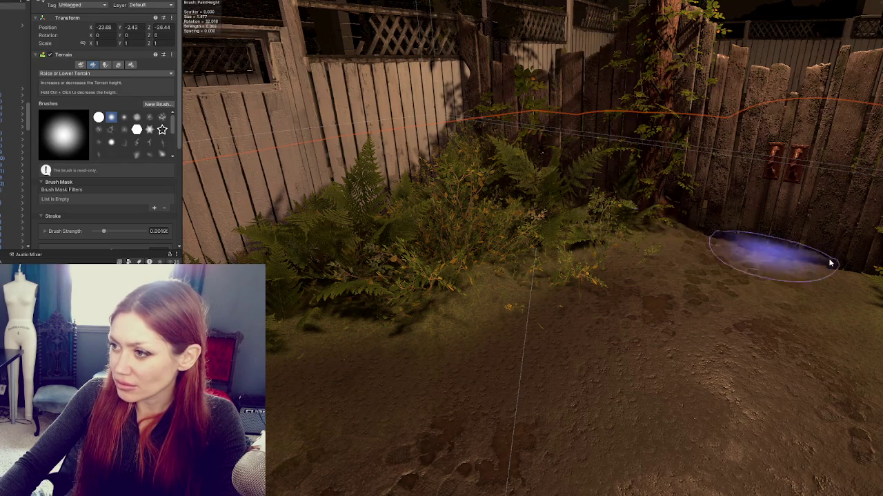
Bring the view past the CLOSED sign to a close, low angle along the left fence
key("Right")
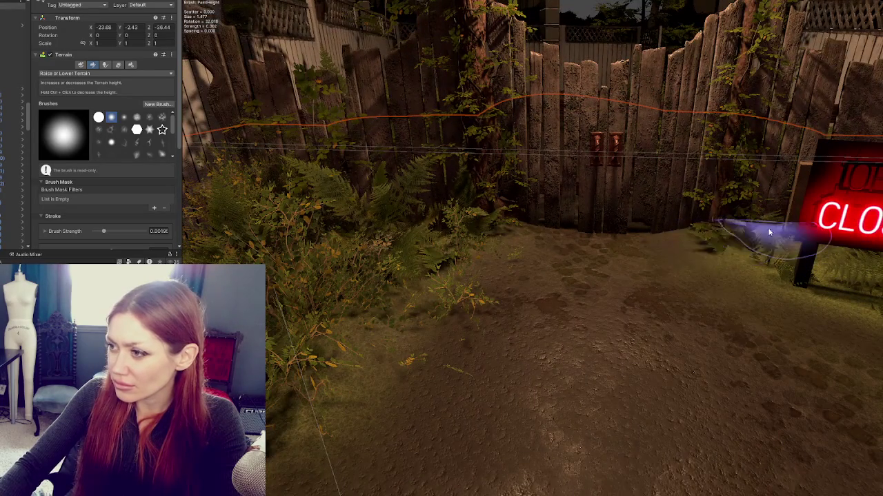
key("Right")
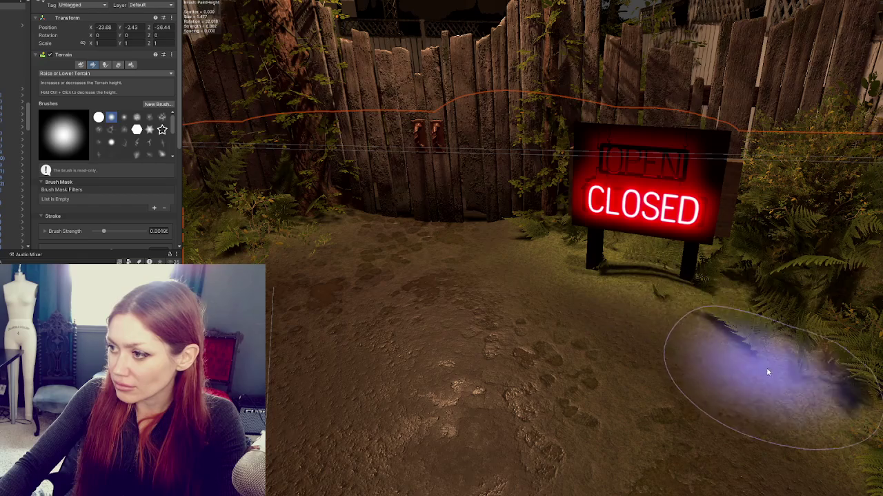
scroll(773, 344, "down", 2)
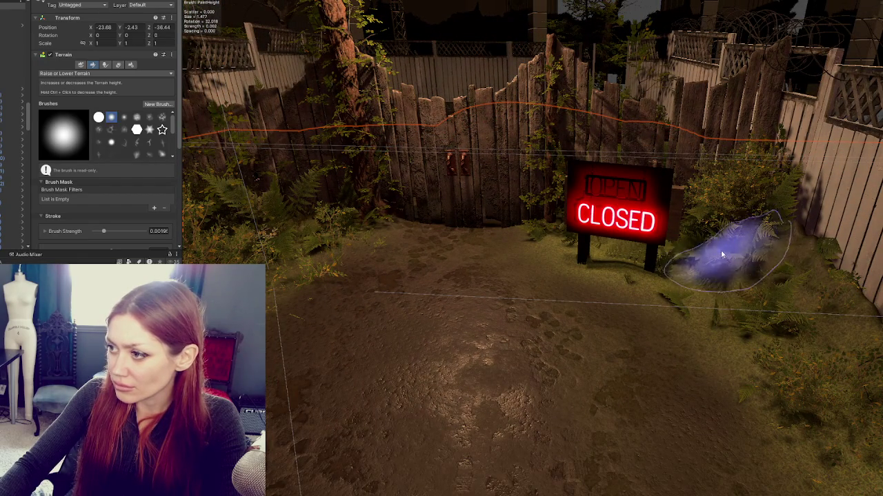
scroll(803, 340, "down", 2)
scroll(800, 338, "down", 1)
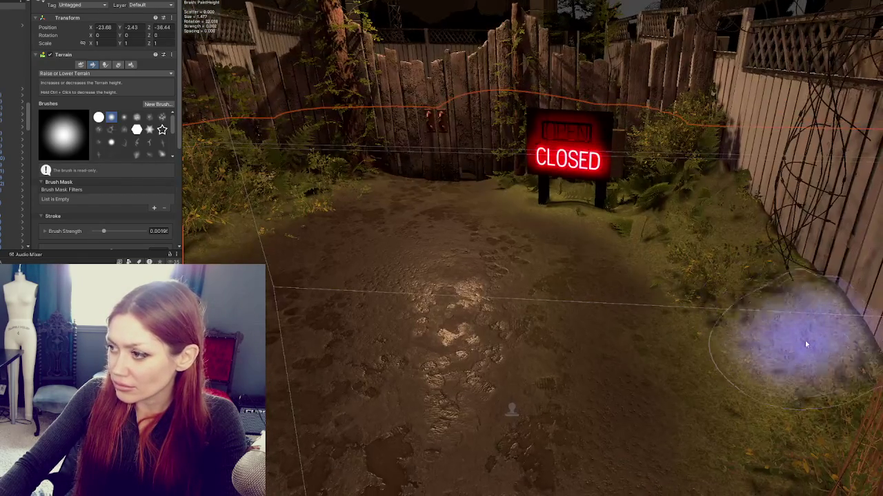
scroll(803, 379, "down", 1)
scroll(768, 291, "up", 1)
scroll(722, 336, "up", 1)
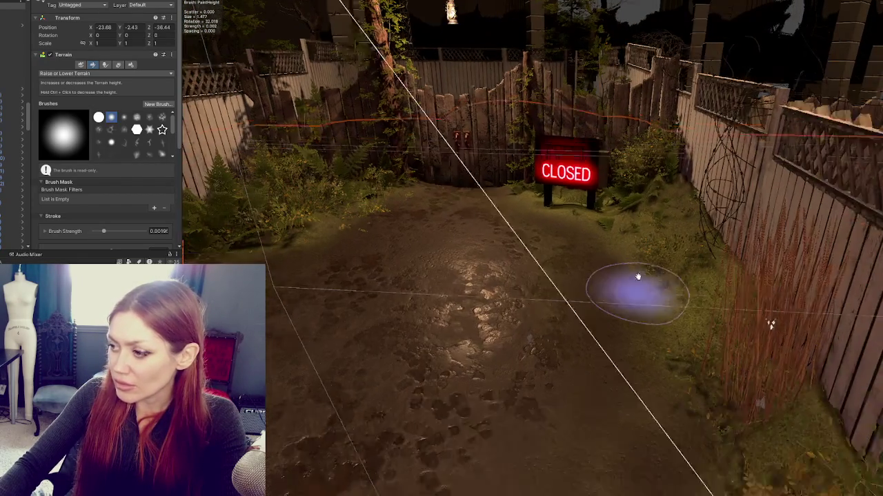
scroll(720, 332, "down", 1)
left_click_drag(720, 331, 518, 331)
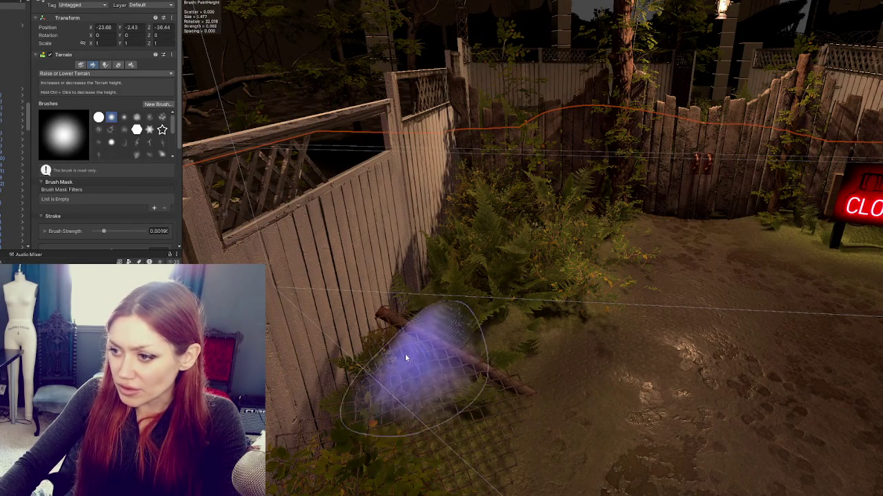
mouse_move(404, 355)
left_mouse_down()
mouse_move(462, 325)
mouse_move(504, 362)
mouse_move(417, 312)
left_mouse_up()
left_click_drag(415, 351, 427, 367)
left_click_drag(436, 419, 433, 367)
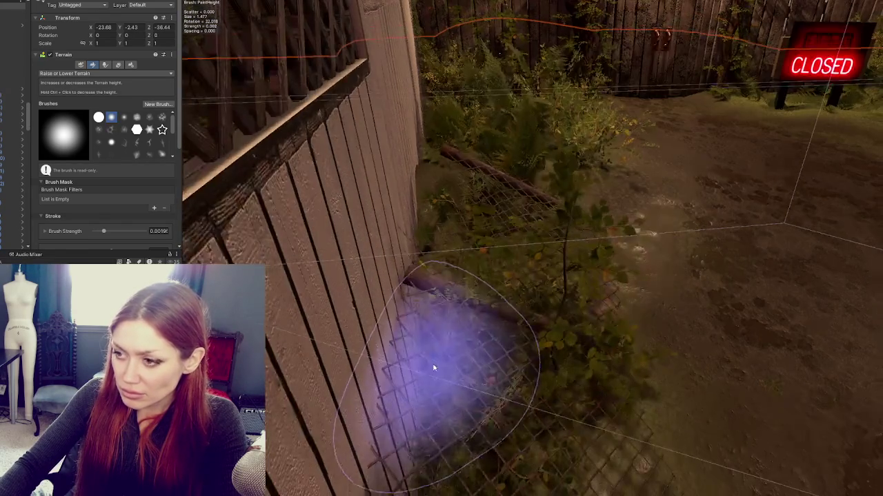
mouse_move(434, 404)
left_mouse_down()
mouse_move(437, 419)
mouse_move(430, 346)
mouse_move(416, 400)
mouse_move(443, 370)
mouse_move(407, 351)
mouse_move(406, 396)
left_mouse_up()
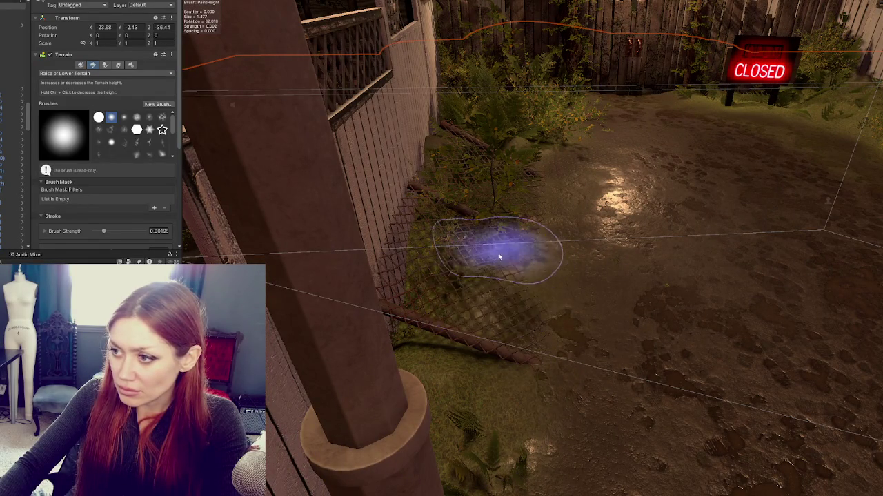
mouse_move(548, 347)
left_mouse_down()
mouse_move(479, 311)
mouse_move(436, 271)
left_mouse_up()
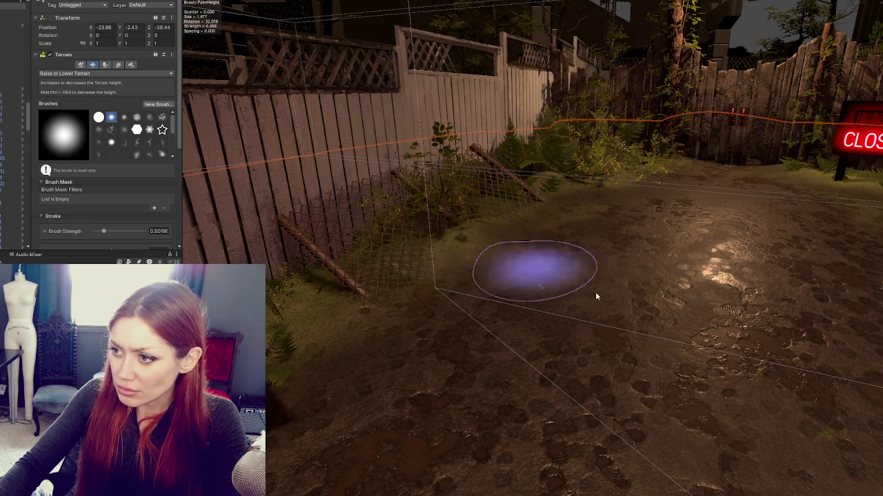
Zoom in and out along the left fence base while building up the ground
scroll(583, 290, "up", 2)
scroll(552, 359, "up", 2)
scroll(569, 341, "down", 2)
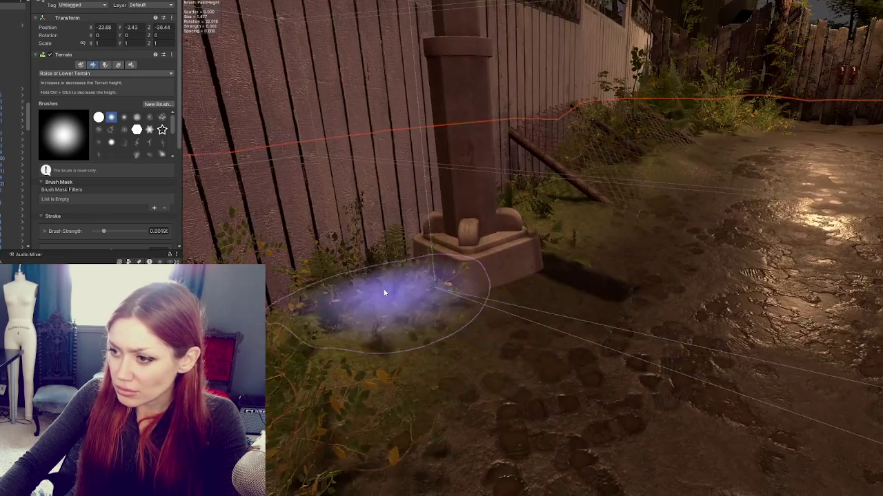
scroll(317, 331, "down", 2)
scroll(376, 323, "down", 5)
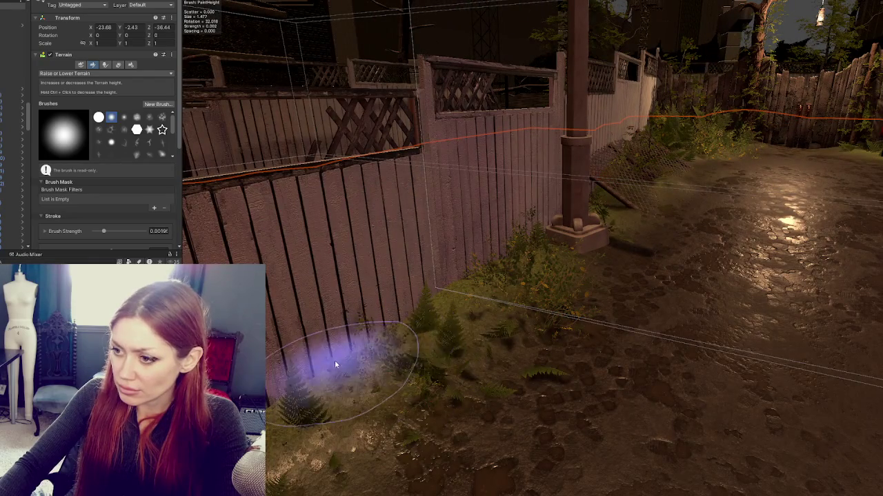
scroll(455, 353, "up", 3)
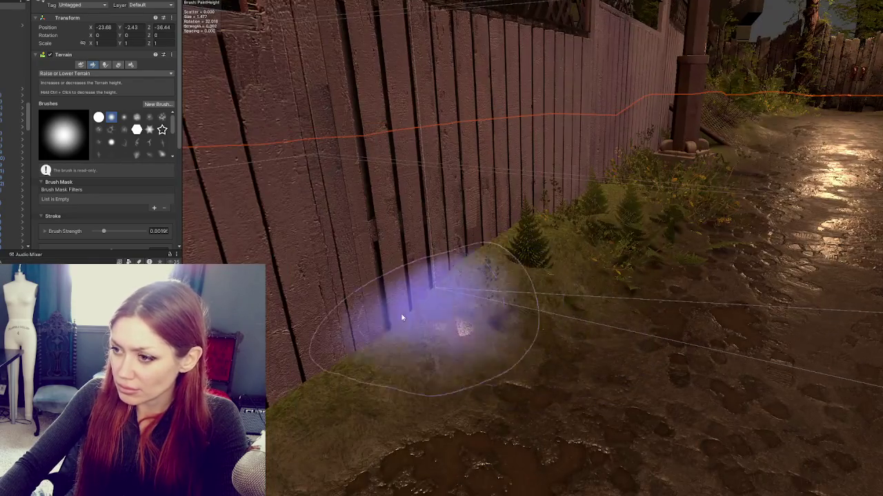
scroll(402, 318, "down", 4)
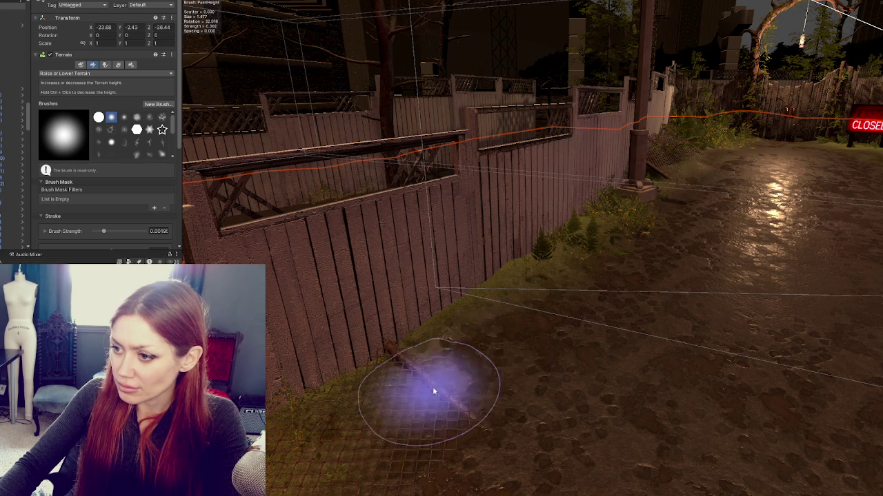
scroll(513, 361, "up", 3)
scroll(546, 345, "down", 2)
scroll(547, 345, "down", 2)
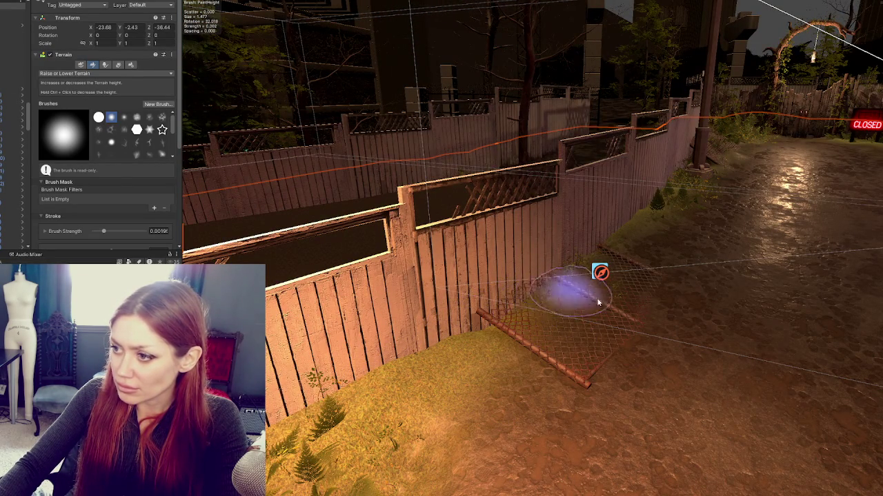
scroll(599, 303, "up", 3)
scroll(651, 278, "down", 1)
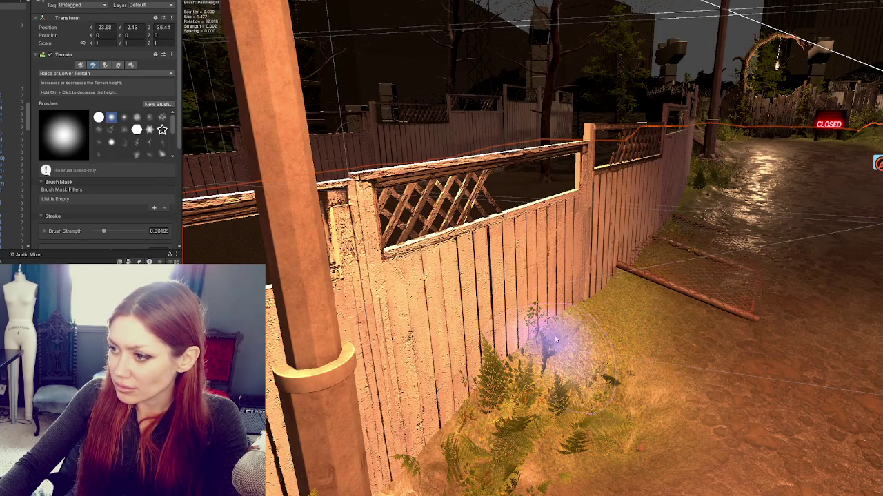
scroll(545, 344, "down", 2)
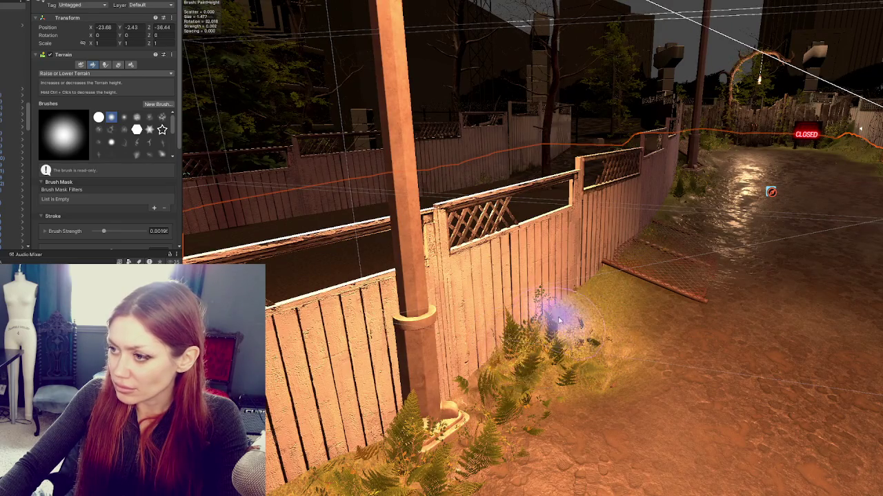
Orbit around the fern patch and move in close to the chain-link fence
mouse_move(578, 338)
left_mouse_down()
mouse_move(660, 310)
mouse_move(542, 315)
mouse_move(670, 305)
mouse_move(477, 298)
mouse_move(611, 292)
mouse_move(567, 269)
left_mouse_up()
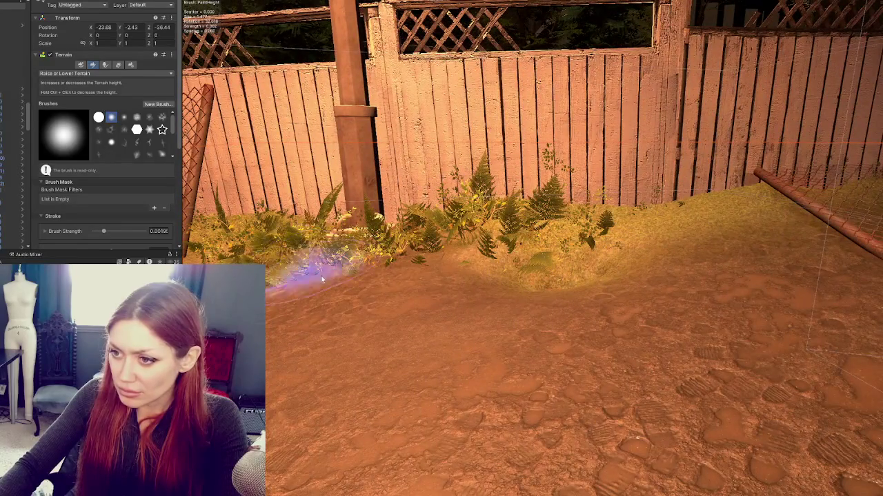
left_click_drag(299, 280, 364, 266)
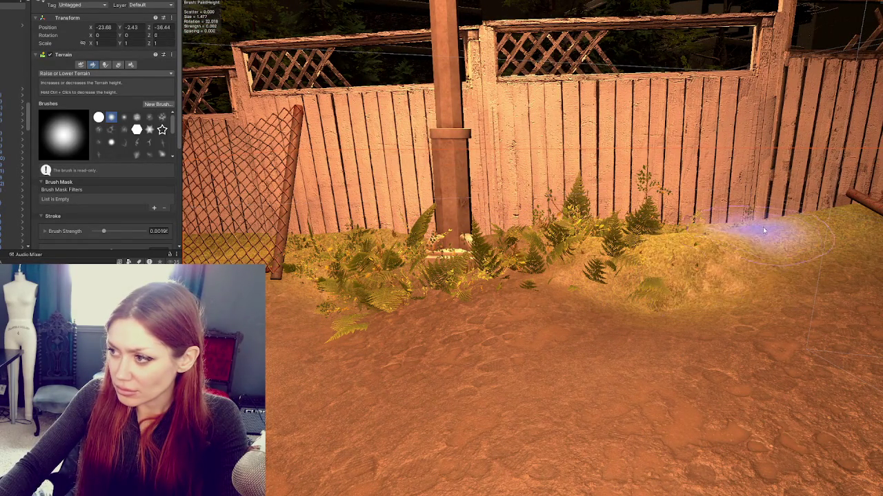
mouse_move(716, 274)
left_mouse_down()
mouse_move(740, 270)
mouse_move(677, 281)
left_mouse_up()
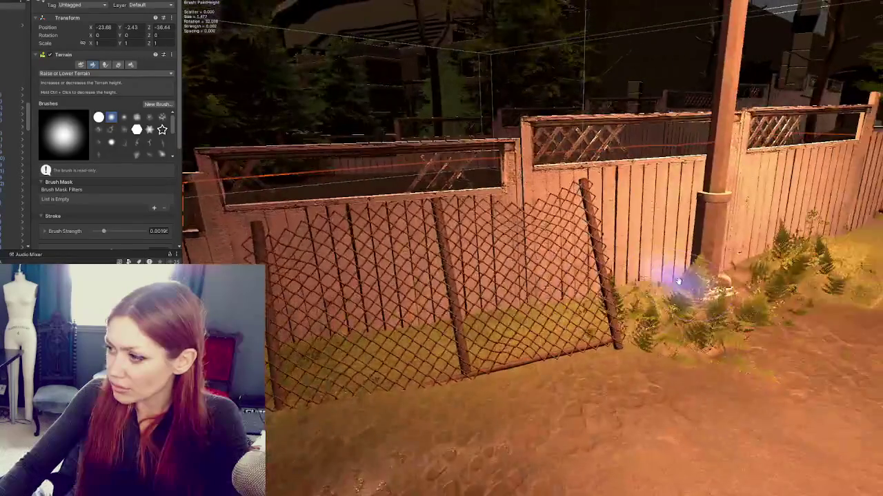
mouse_move(837, 276)
left_mouse_down()
mouse_move(759, 267)
mouse_move(784, 256)
mouse_move(779, 263)
left_mouse_up()
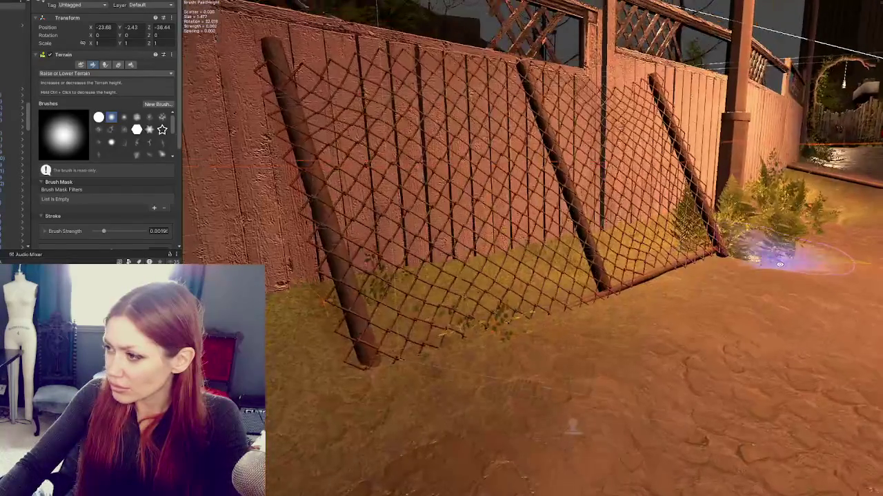
left_click_drag(740, 221, 729, 236)
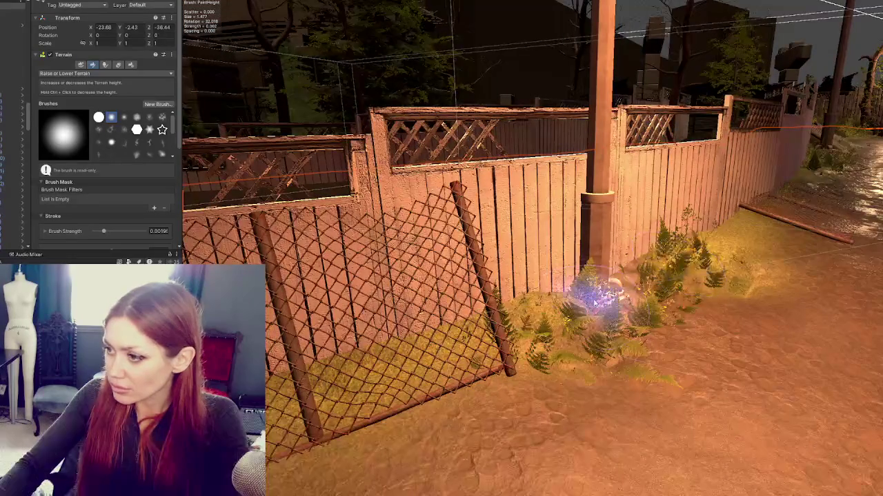
left_click_drag(581, 309, 626, 253)
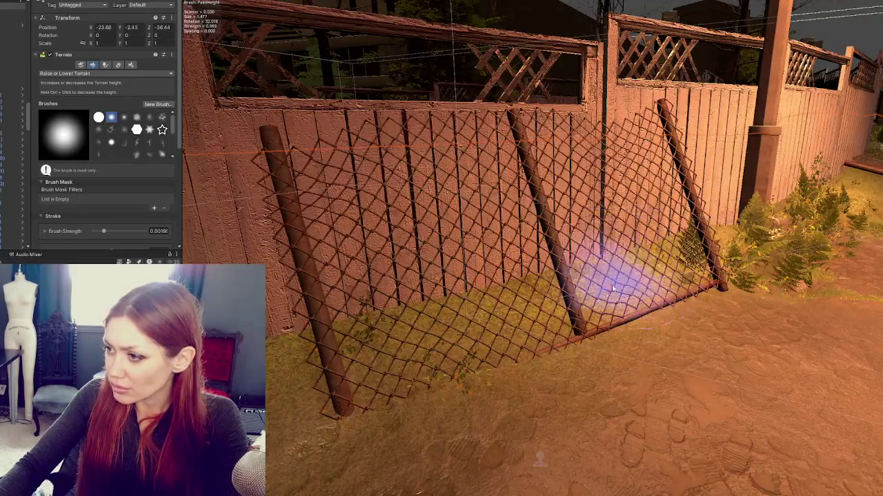
Raise the ground along the chain-link fence base with the low-strength brush
mouse_move(617, 285)
left_mouse_down()
mouse_move(532, 311)
mouse_move(535, 326)
left_mouse_up()
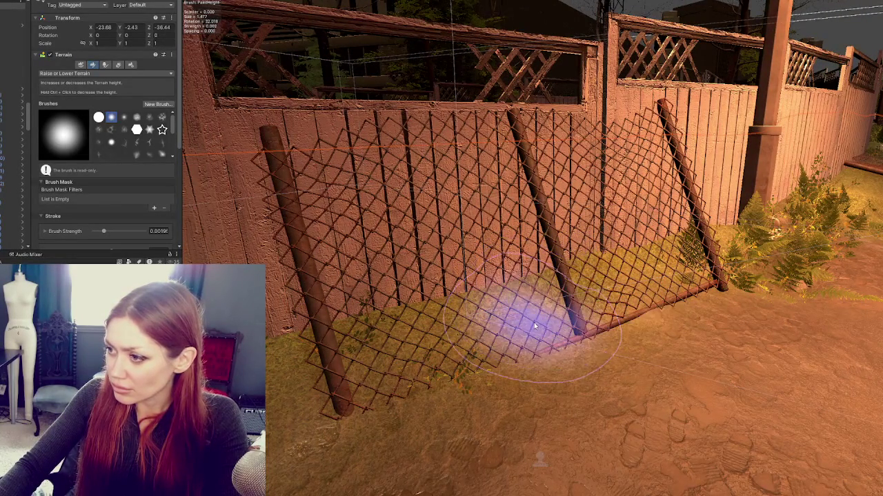
scroll(508, 331, "down", 2)
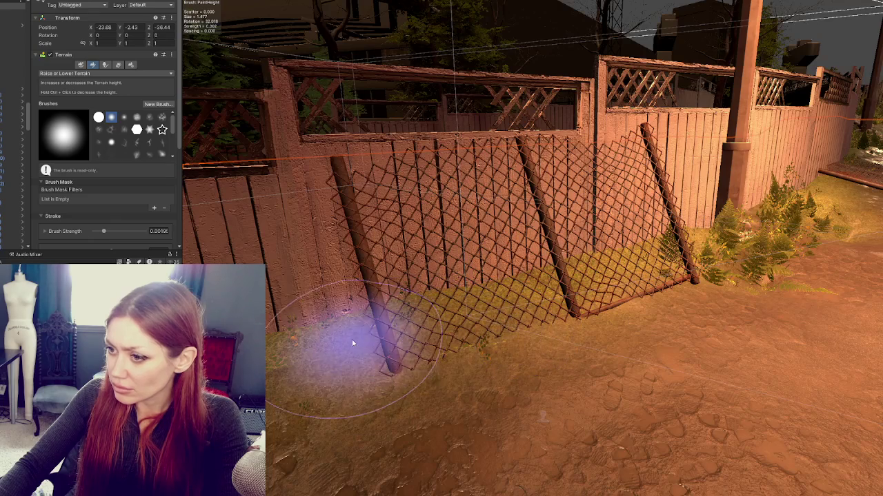
mouse_move(351, 342)
left_mouse_down()
mouse_move(355, 324)
mouse_move(362, 339)
mouse_move(404, 321)
left_mouse_up()
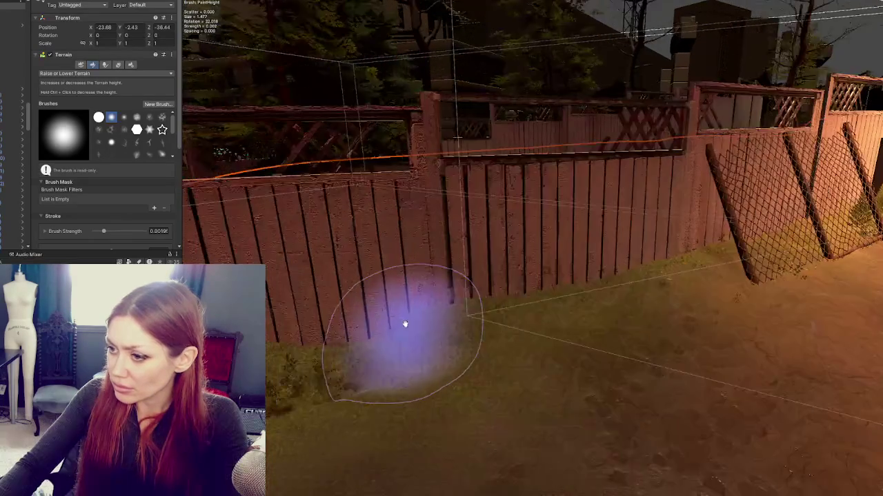
scroll(374, 355, "up", 3)
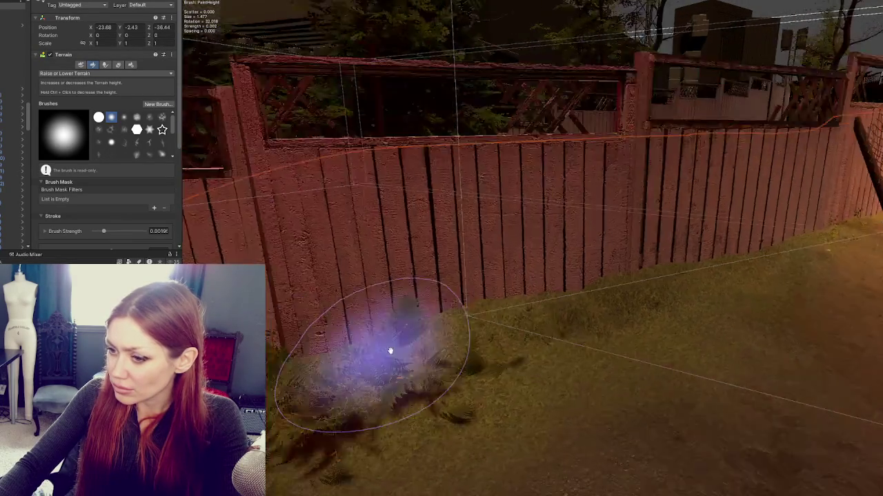
scroll(413, 324, "down", 3)
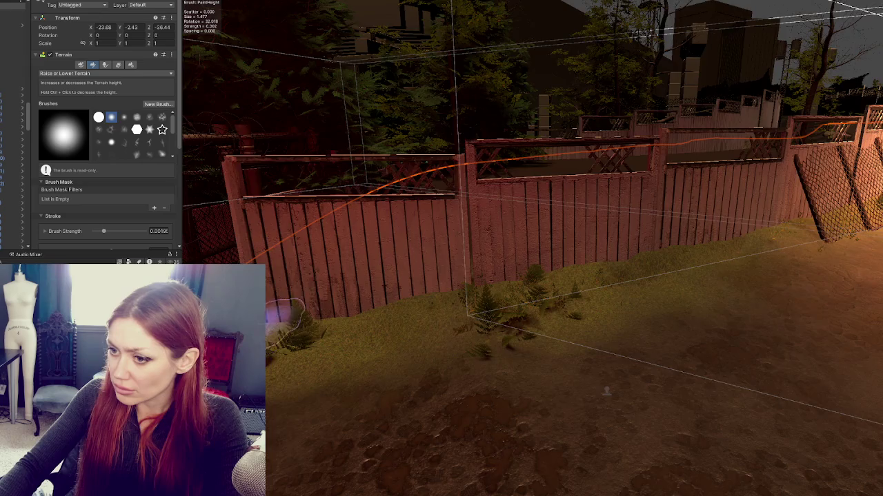
left_click_drag(283, 318, 446, 375)
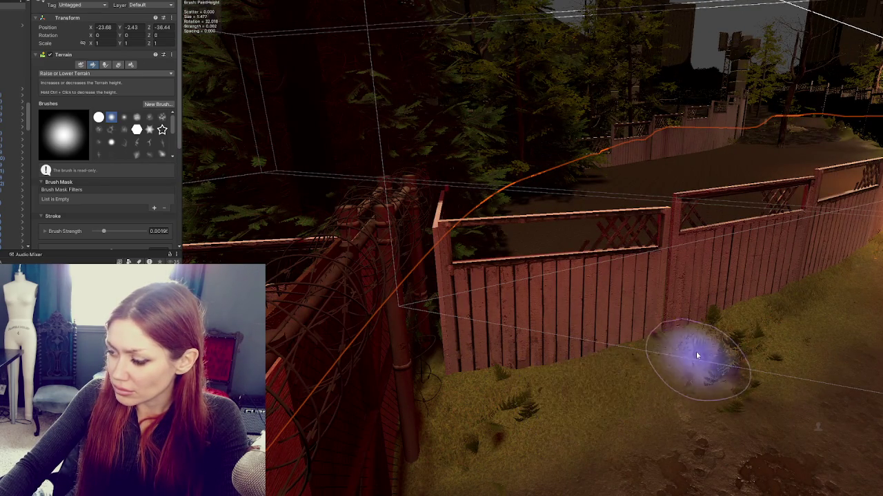
left_click_drag(713, 368, 702, 354)
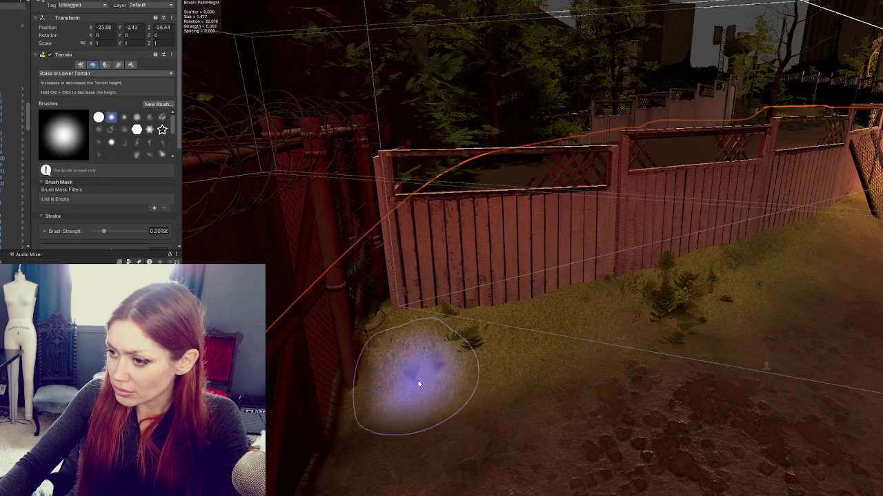
mouse_move(659, 305)
left_mouse_down()
mouse_move(455, 267)
mouse_move(630, 305)
mouse_move(808, 311)
mouse_move(532, 315)
left_mouse_up()
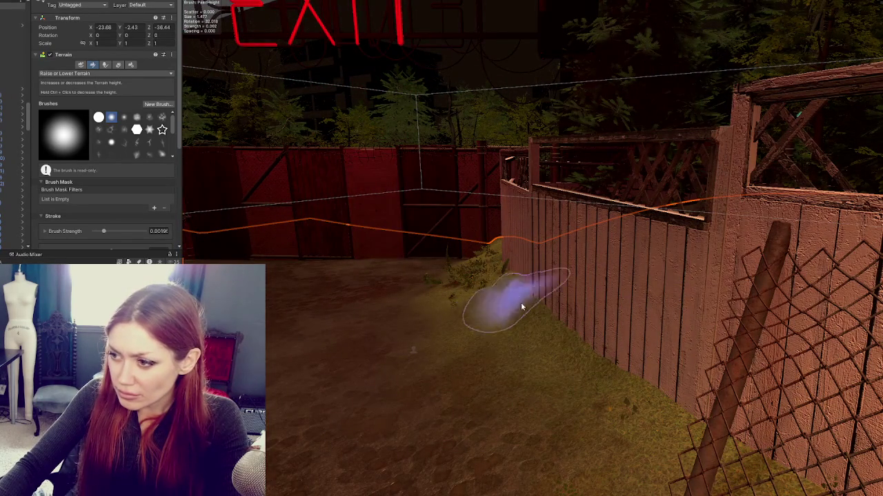
Orbit to the red fence corner by the EXIT door and heap dirt along its base around the fallen gate
mouse_move(575, 367)
left_mouse_down()
mouse_move(523, 339)
mouse_move(674, 311)
left_mouse_up()
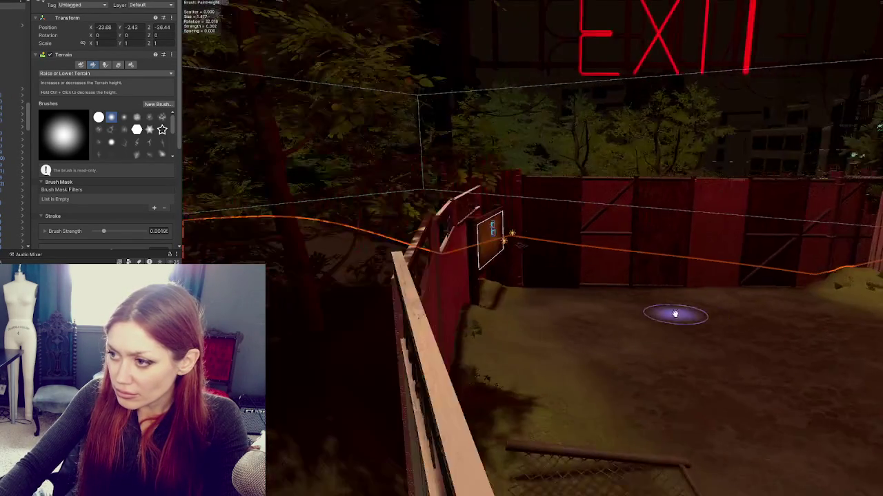
left_click_drag(508, 311, 458, 312)
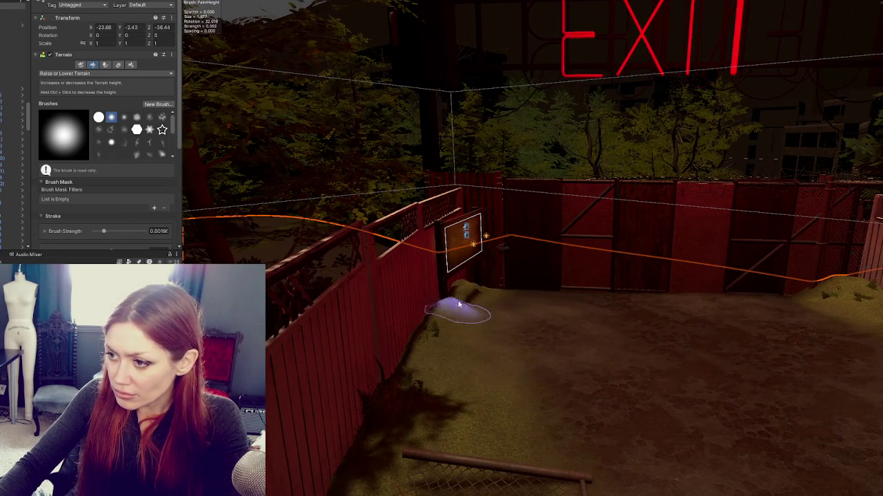
left_click_drag(495, 289, 521, 297)
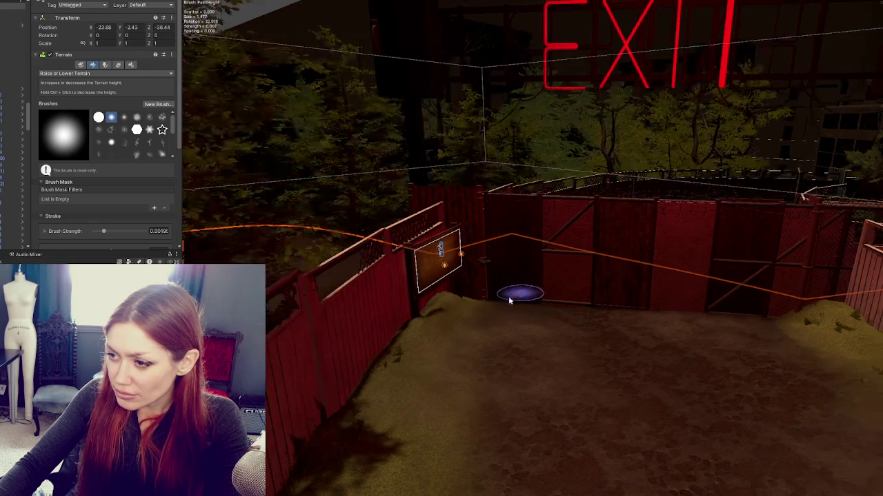
mouse_move(466, 299)
left_mouse_down()
mouse_move(485, 301)
mouse_move(466, 304)
mouse_move(478, 315)
mouse_move(447, 333)
mouse_move(512, 276)
mouse_move(360, 303)
mouse_move(446, 312)
left_mouse_up()
left_click_drag(379, 337, 371, 331)
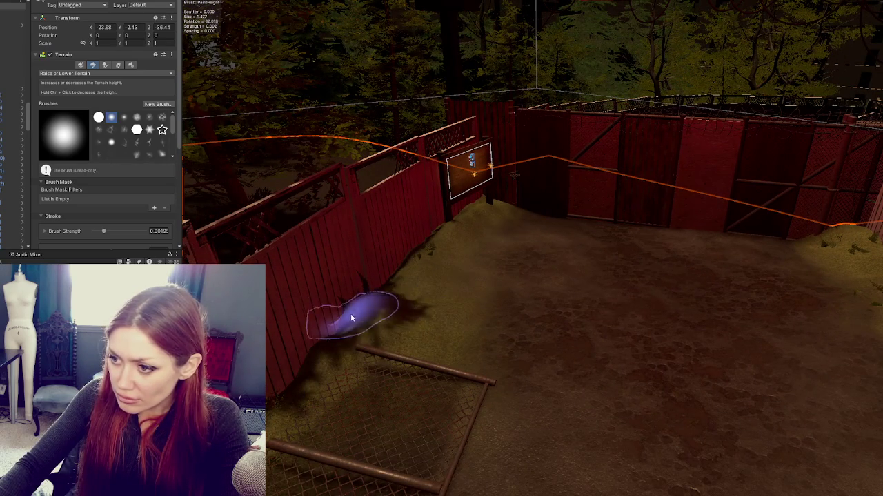
left_click_drag(387, 287, 418, 284)
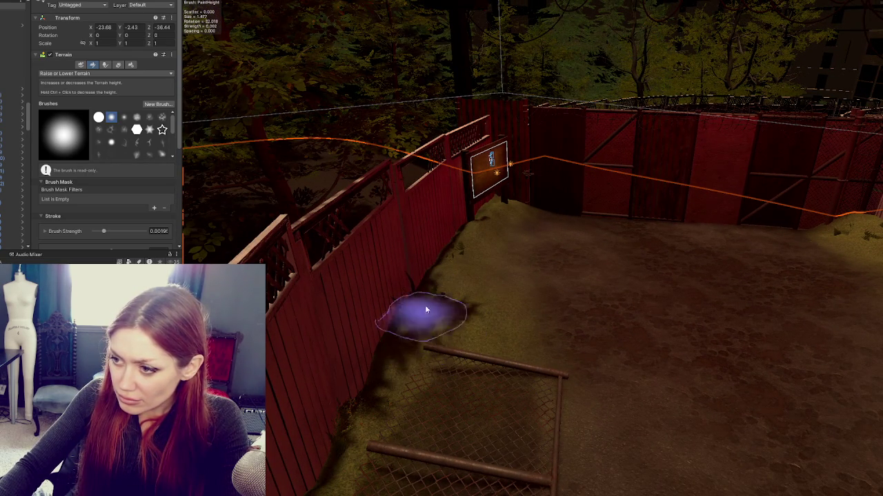
left_click_drag(380, 380, 405, 311)
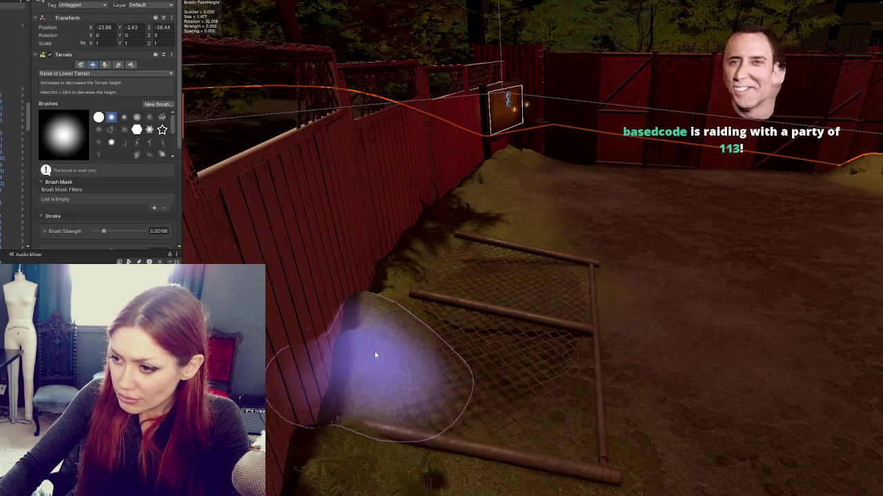
scroll(141, 229, "down", 3)
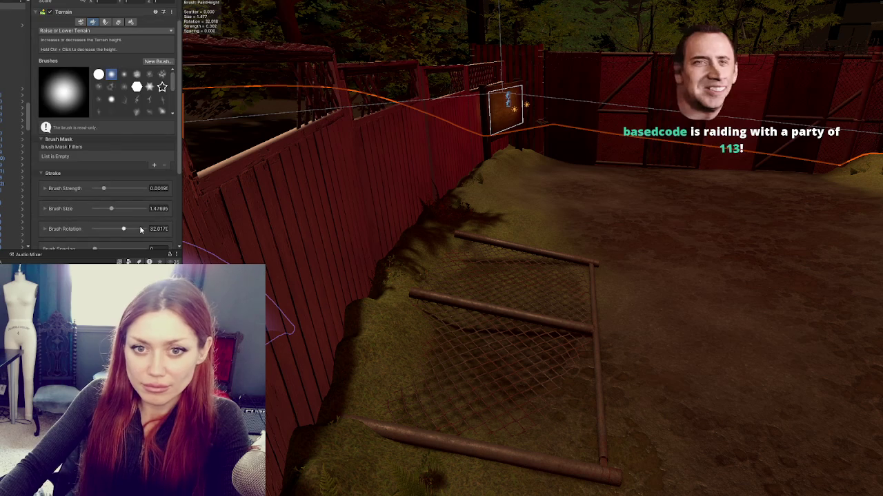
Reduce the terrain brush size to 0.846 and turn toward the No Parking sign
left_click(104, 206)
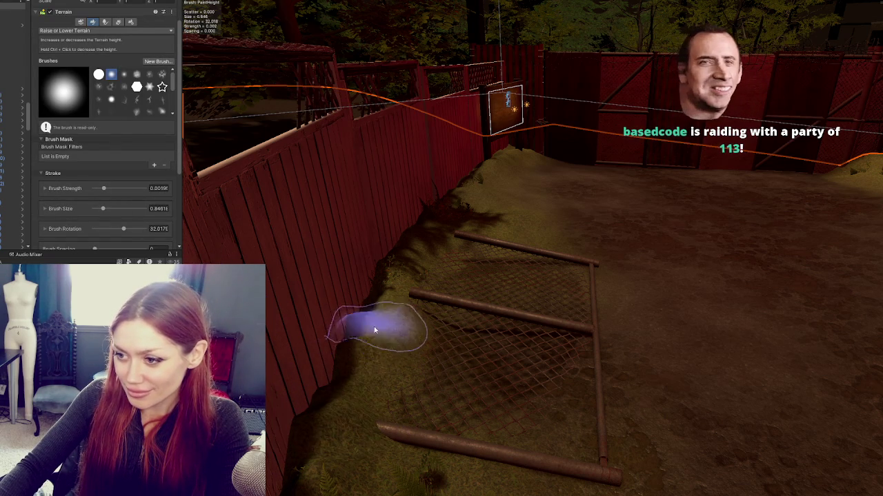
mouse_move(364, 419)
left_mouse_down()
mouse_move(394, 375)
mouse_move(440, 354)
mouse_move(498, 374)
mouse_move(457, 296)
mouse_move(439, 334)
left_mouse_up()
mouse_move(424, 367)
left_mouse_down()
mouse_move(459, 322)
mouse_move(345, 343)
left_mouse_up()
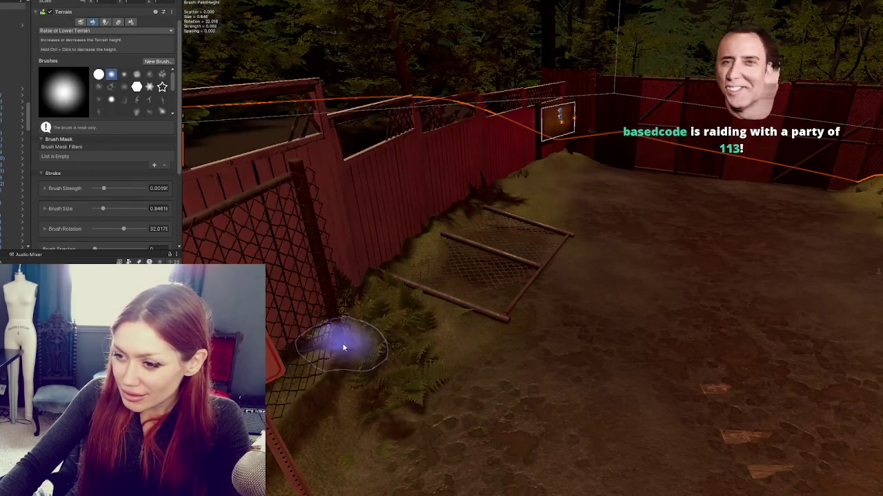
left_click_drag(411, 242, 402, 301)
left_click_drag(335, 401, 460, 315)
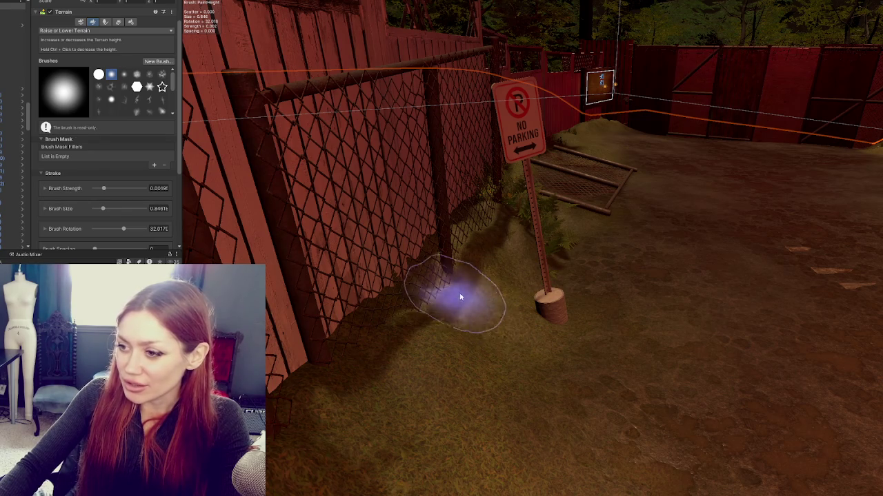
scroll(458, 315, "down", 5)
scroll(517, 300, "up", 3)
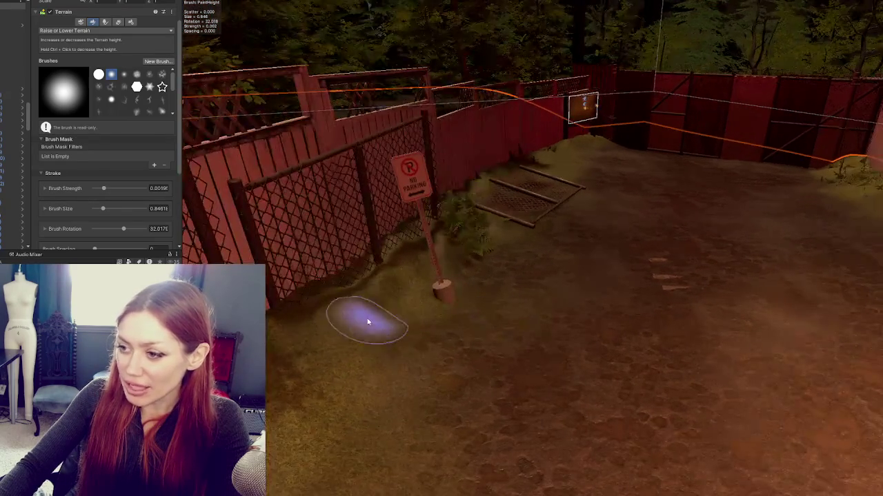
Raise small dirt mounds along the chain-link fence base beside the No Parking sign
mouse_move(329, 370)
left_mouse_down()
mouse_move(419, 310)
mouse_move(364, 310)
mouse_move(478, 328)
left_mouse_up()
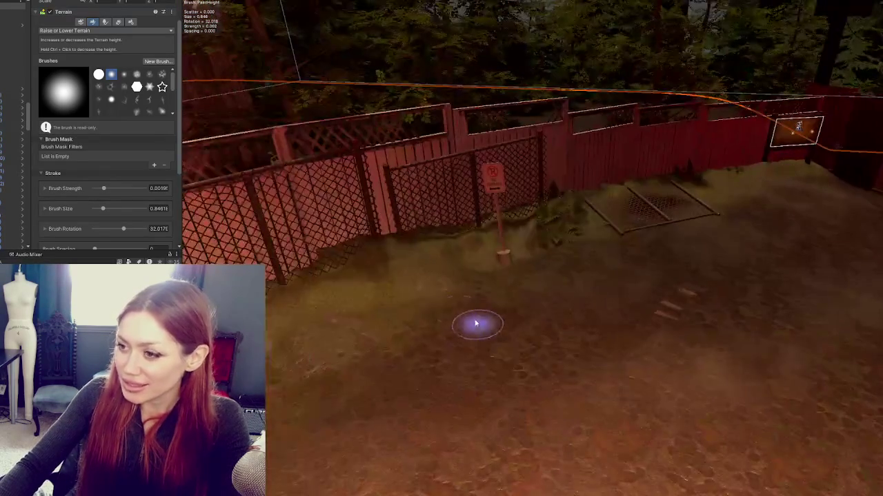
mouse_move(315, 301)
left_mouse_down()
mouse_move(453, 262)
mouse_move(499, 321)
left_mouse_up()
mouse_move(395, 384)
left_mouse_down()
mouse_move(585, 310)
mouse_move(617, 280)
left_mouse_up()
left_click_drag(479, 371, 502, 335)
scroll(487, 359, "up", 3)
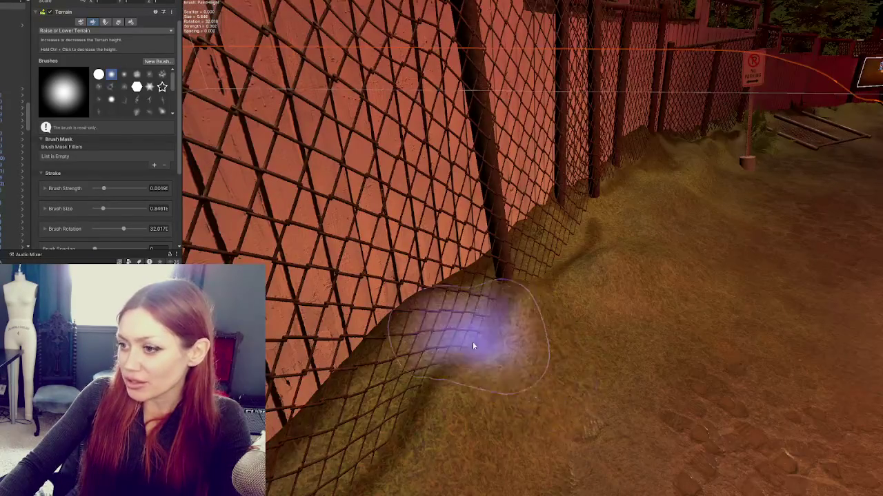
scroll(617, 272, "down", 3)
scroll(631, 256, "up", 3)
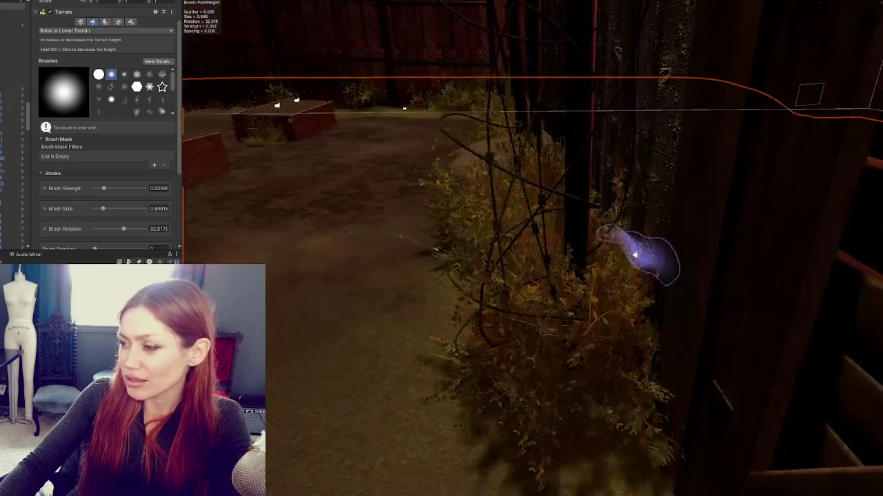
scroll(620, 259, "down", 3)
scroll(610, 248, "up", 2)
scroll(617, 227, "up", 2)
scroll(620, 213, "down", 3)
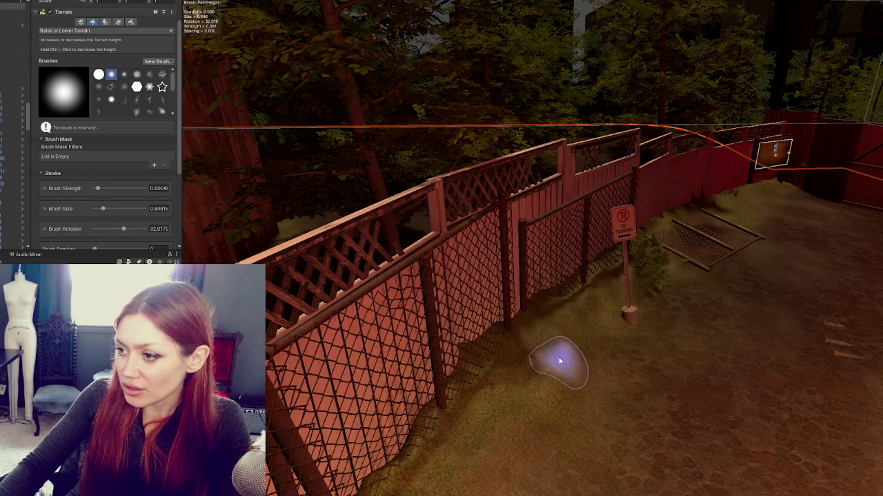
scroll(560, 358, "up", 3)
scroll(564, 341, "down", 1)
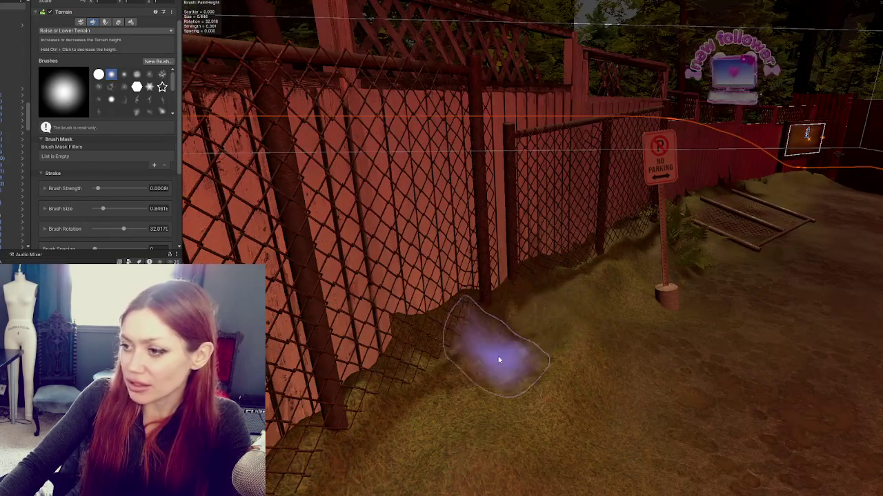
mouse_move(520, 302)
left_mouse_down()
mouse_move(591, 285)
mouse_move(506, 298)
mouse_move(545, 296)
mouse_move(189, 159)
left_mouse_up()
left_click(98, 31)
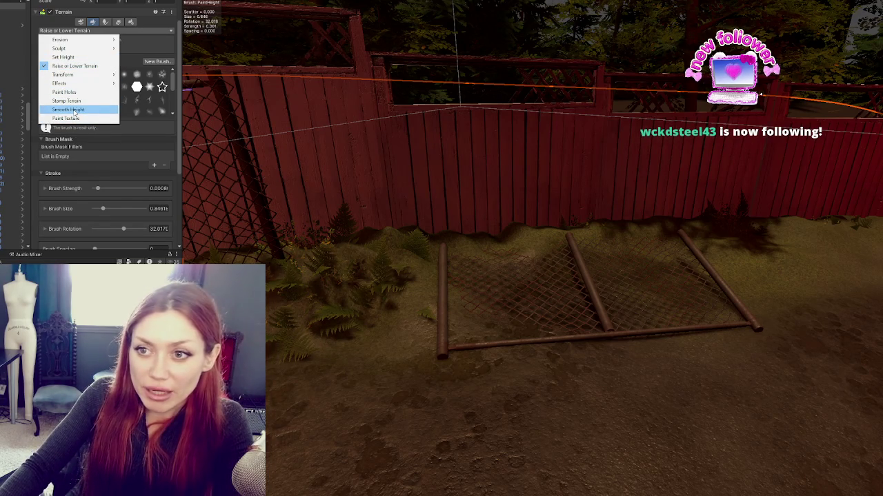
Switch the terrain brush to Smooth Height with Verticality 1 and Blur Radius 2
left_click(74, 110)
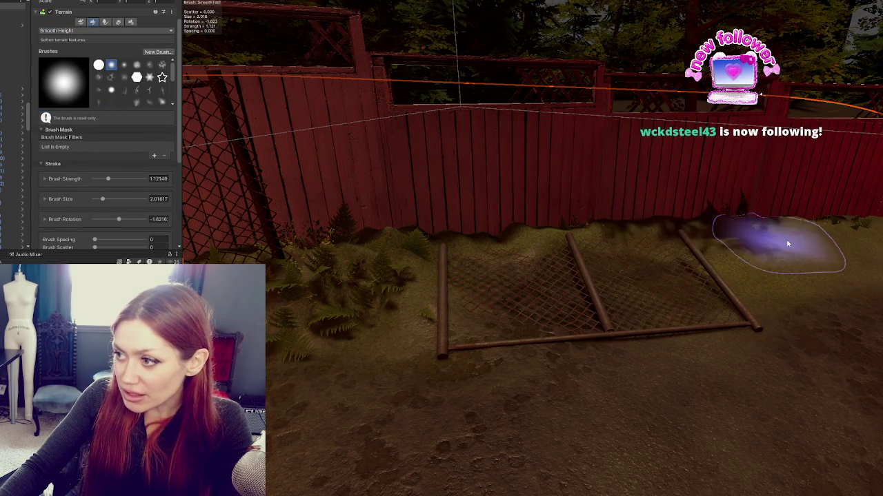
scroll(644, 251, "up", 5)
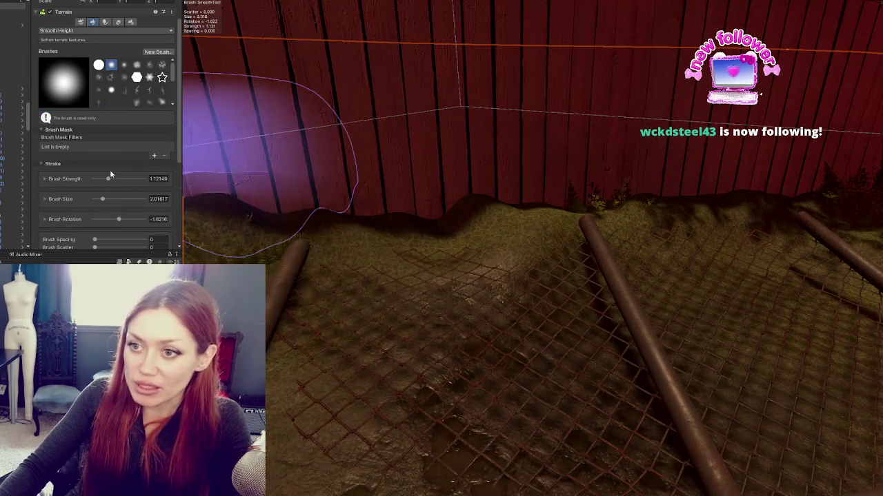
scroll(110, 175, "down", 3)
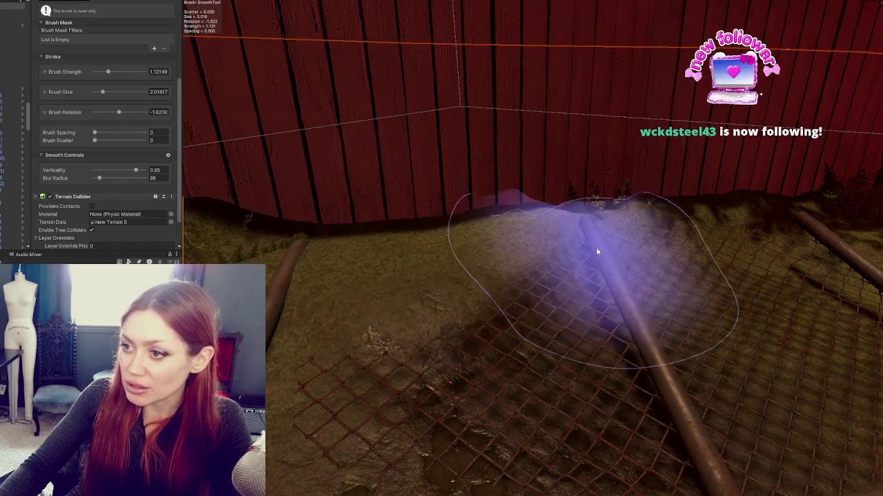
left_click(99, 178)
left_click(147, 178)
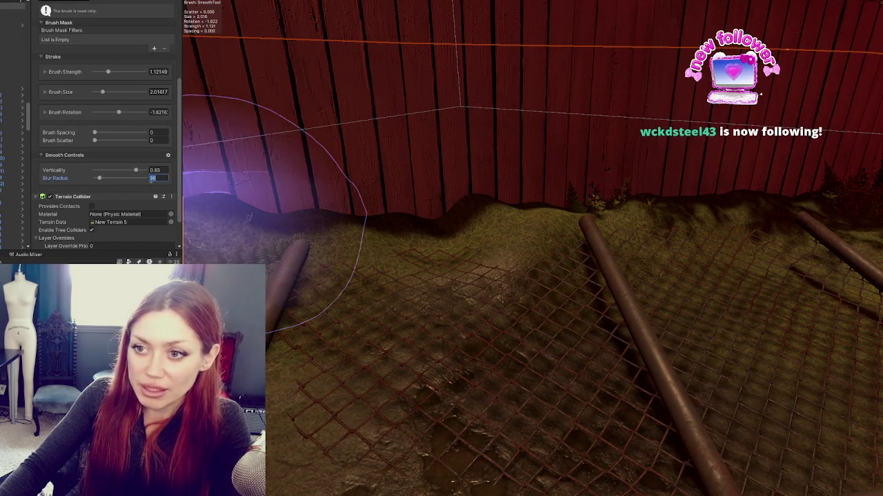
type("1")
key("Return")
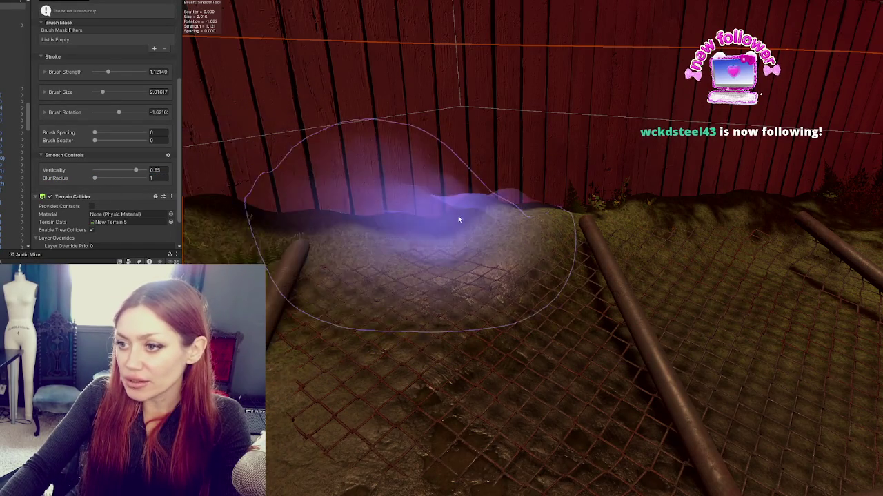
left_click(161, 170)
type("1")
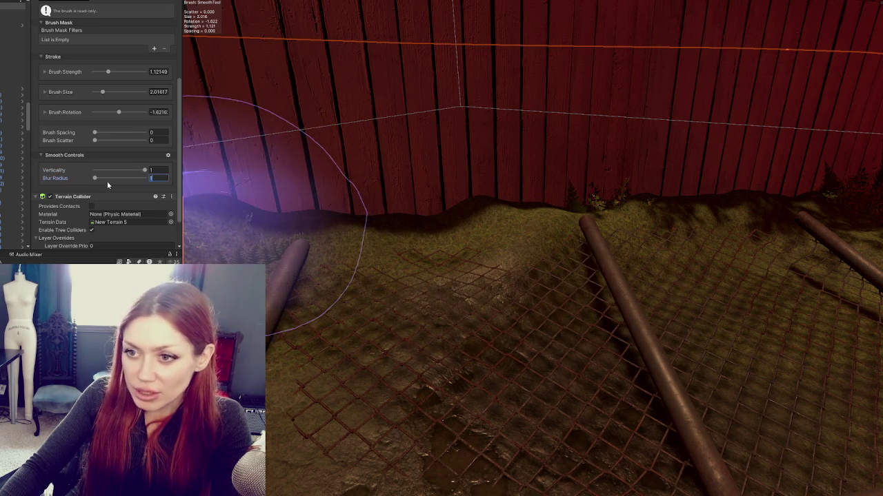
type("2")
key("Return")
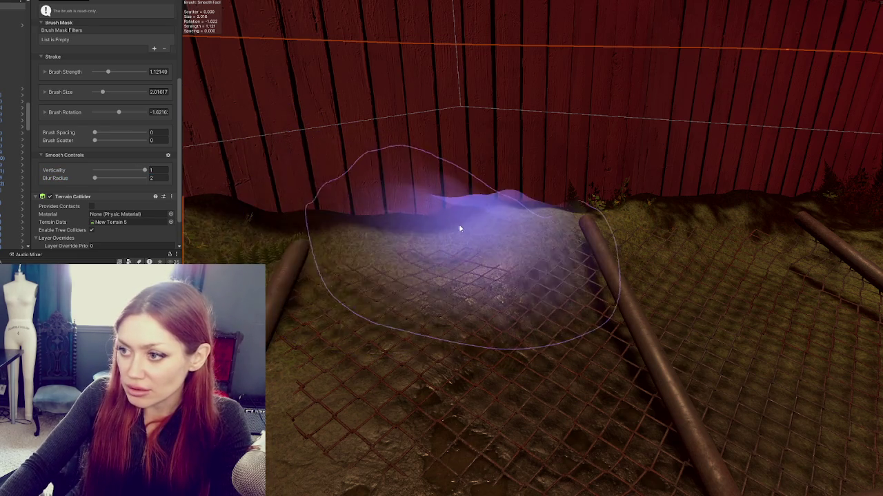
Zoom the Scene view in and out along the alley fence mounds
scroll(455, 214, "up", 3)
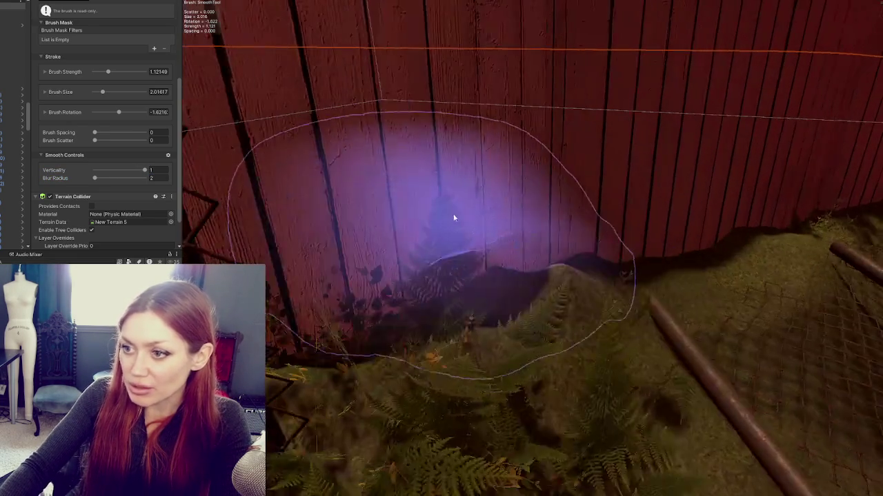
scroll(455, 218, "down", 5)
scroll(447, 292, "up", 5)
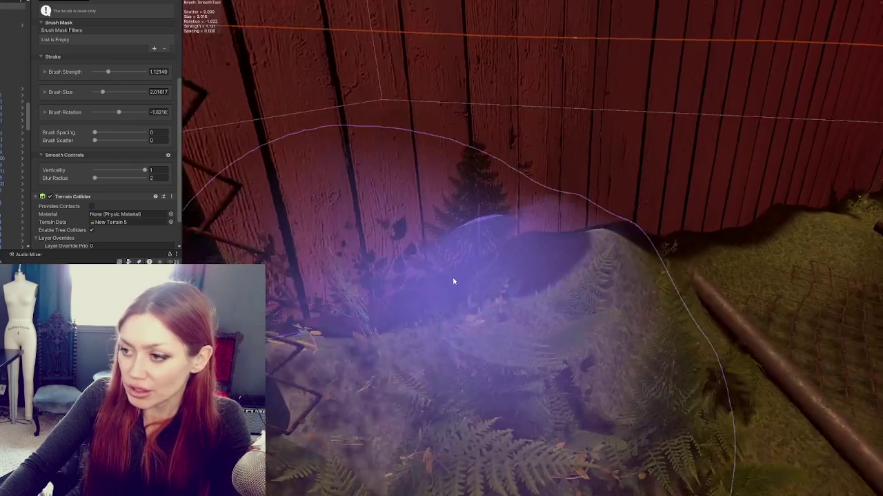
scroll(456, 272, "down", 5)
scroll(413, 303, "up", 4)
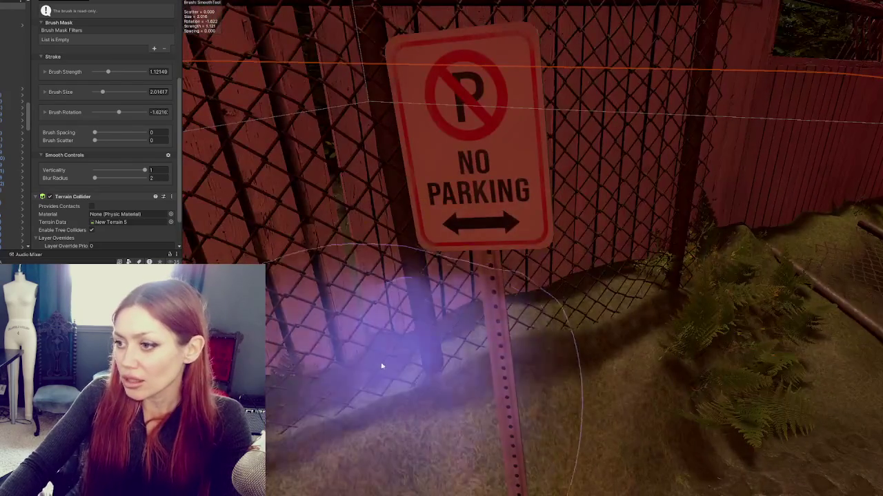
scroll(404, 332, "down", 3)
scroll(396, 325, "up", 5)
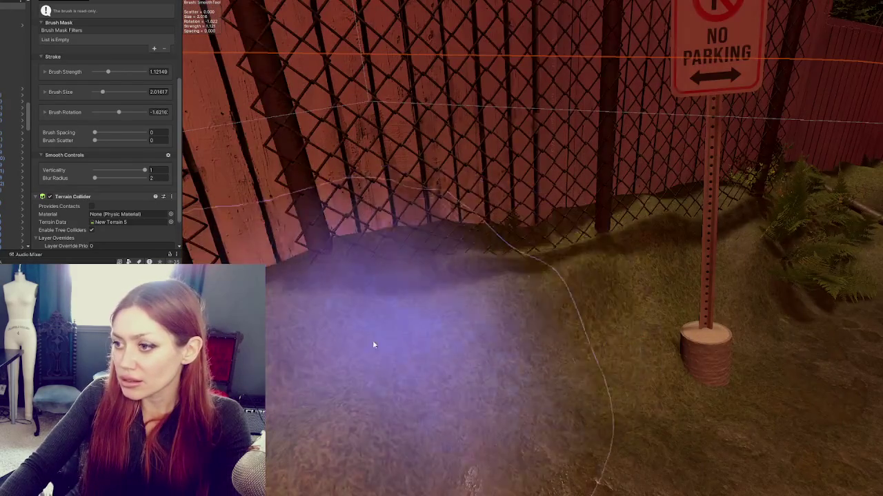
scroll(390, 336, "down", 4)
scroll(420, 309, "up", 4)
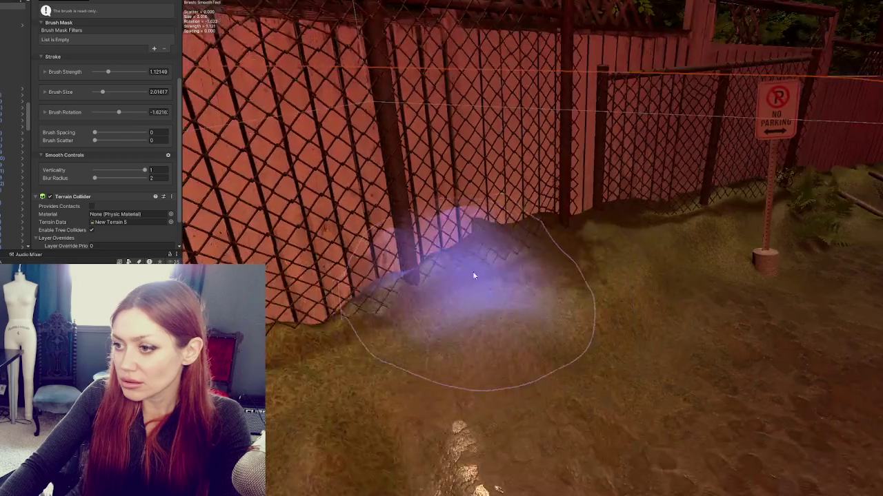
scroll(449, 293, "down", 3)
scroll(424, 313, "up", 1)
scroll(390, 363, "up", 2)
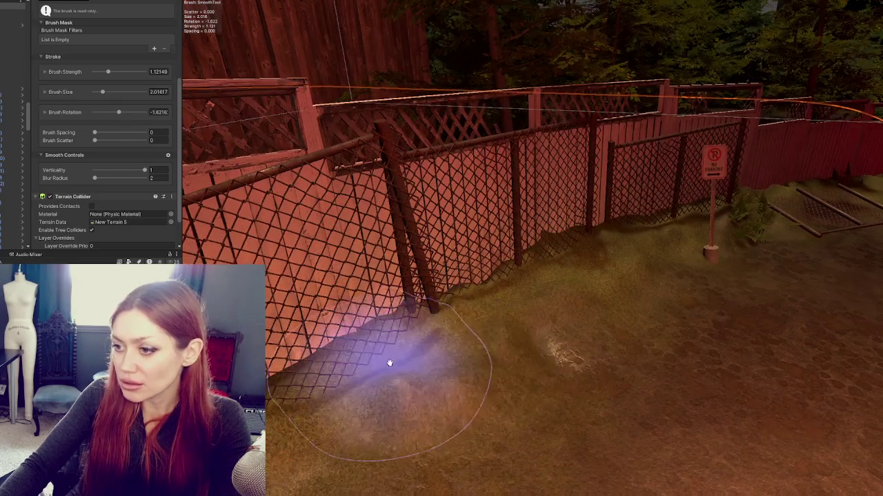
scroll(427, 341, "up", 2)
scroll(475, 292, "down", 1)
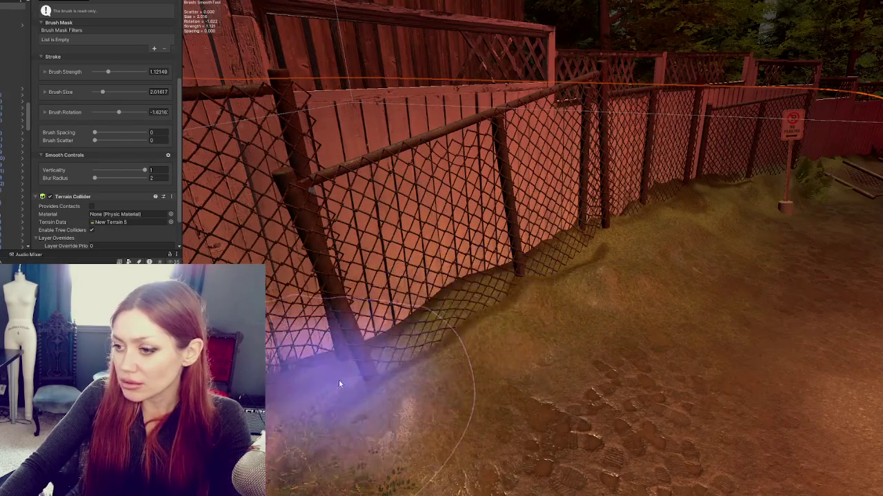
scroll(375, 305, "down", 5)
scroll(593, 308, "up", 2)
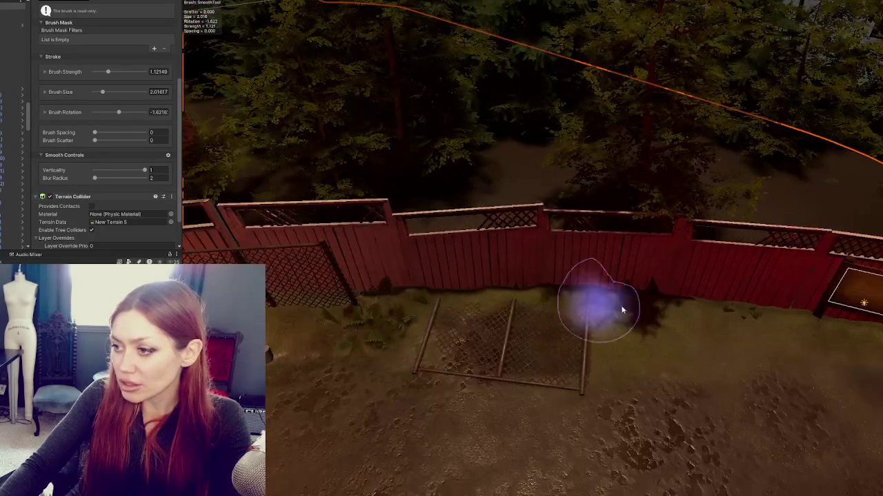
scroll(614, 302, "up", 3)
scroll(593, 314, "up", 5)
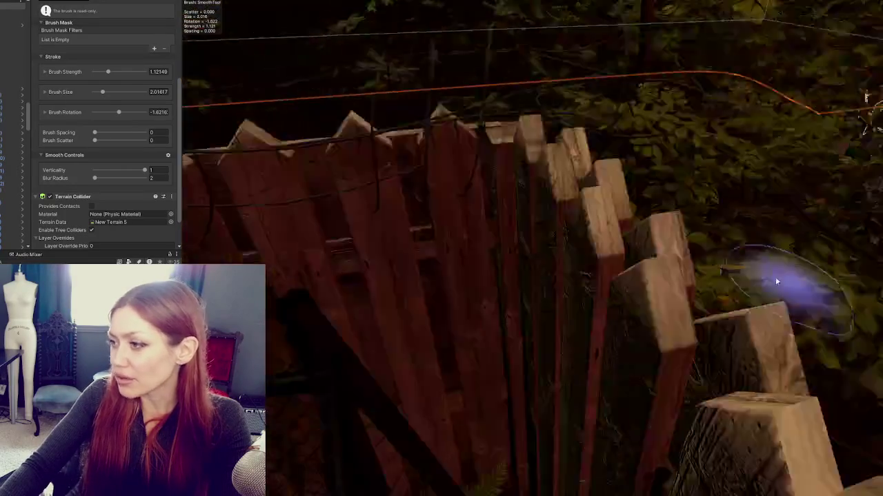
scroll(791, 285, "down", 6)
scroll(611, 311, "up", 5)
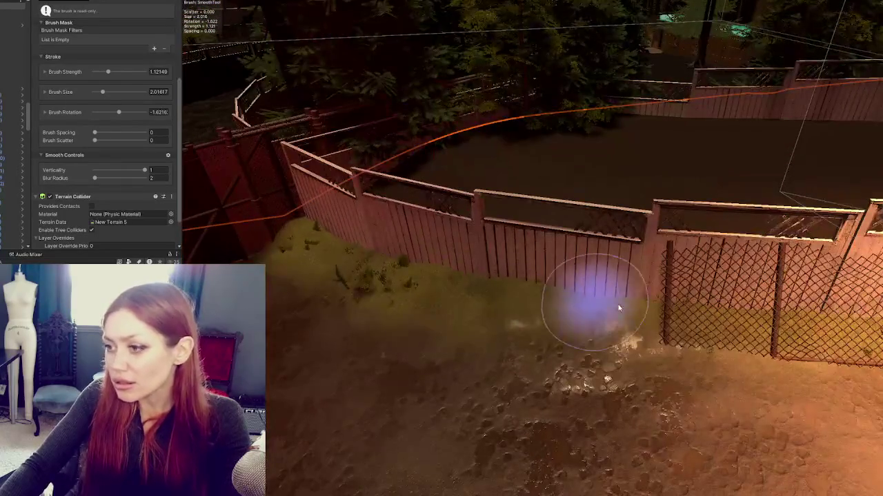
scroll(292, 240, "up", 5)
scroll(460, 347, "up", 4)
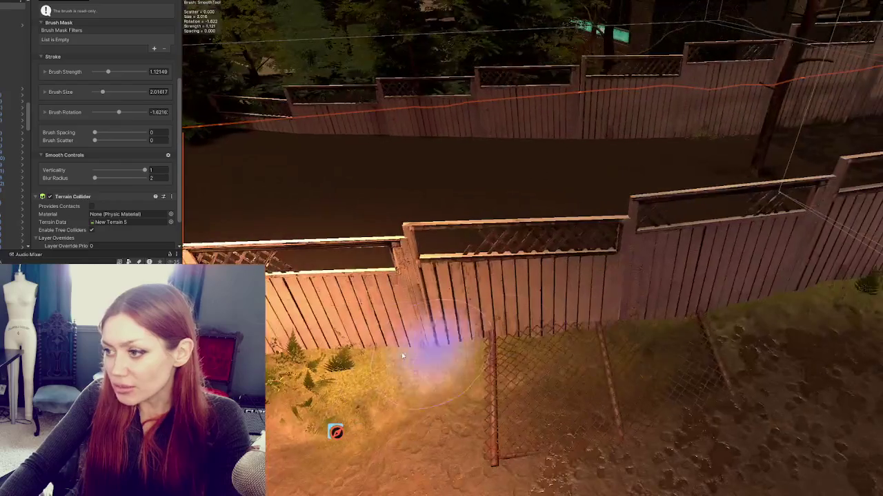
scroll(618, 316, "down", 3)
scroll(758, 304, "down", 3)
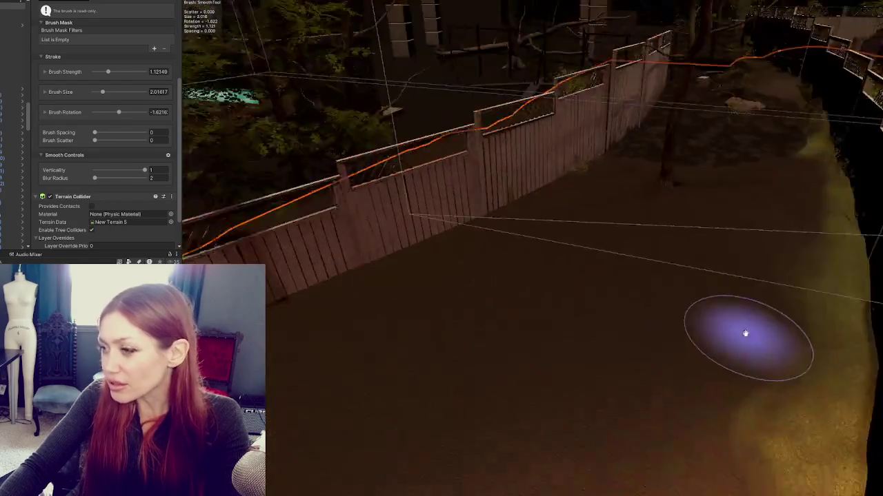
left_click(746, 337)
scroll(597, 315, "up", 5)
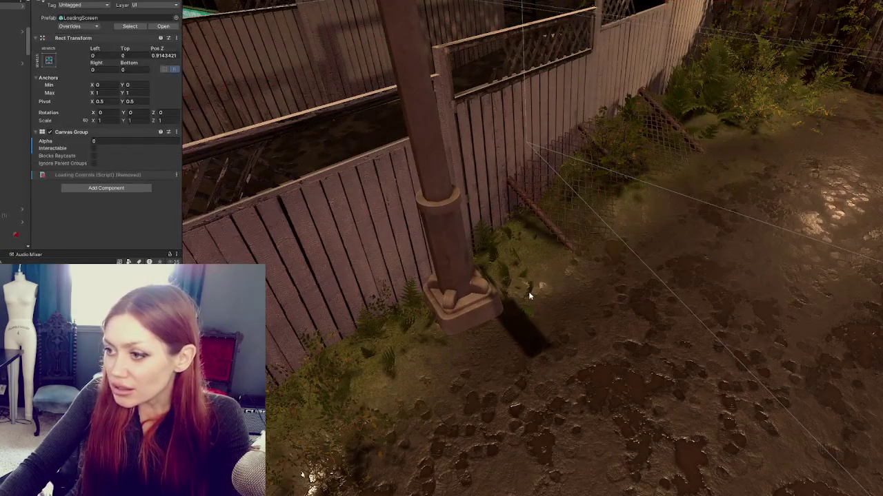
Rotate the fern beside the post and lift it so it sits on the ground
left_click(529, 297)
scroll(529, 297, "up", 2)
left_click(512, 318)
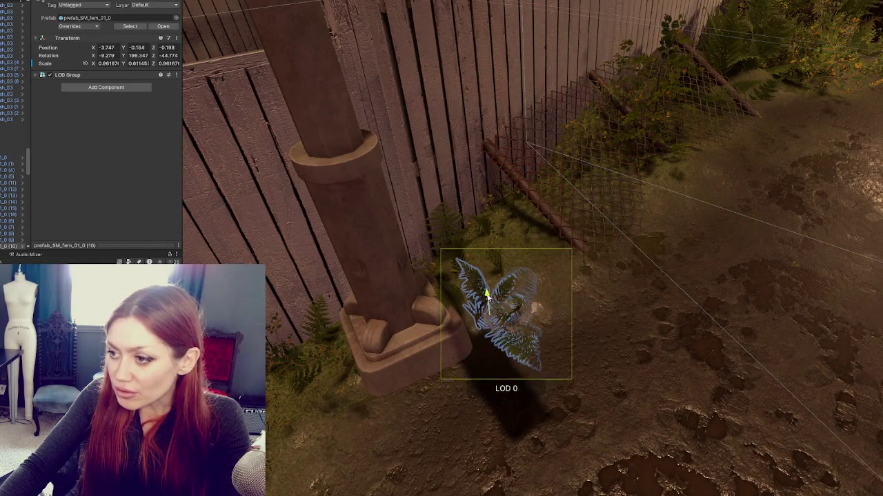
left_click_drag(491, 312, 465, 311)
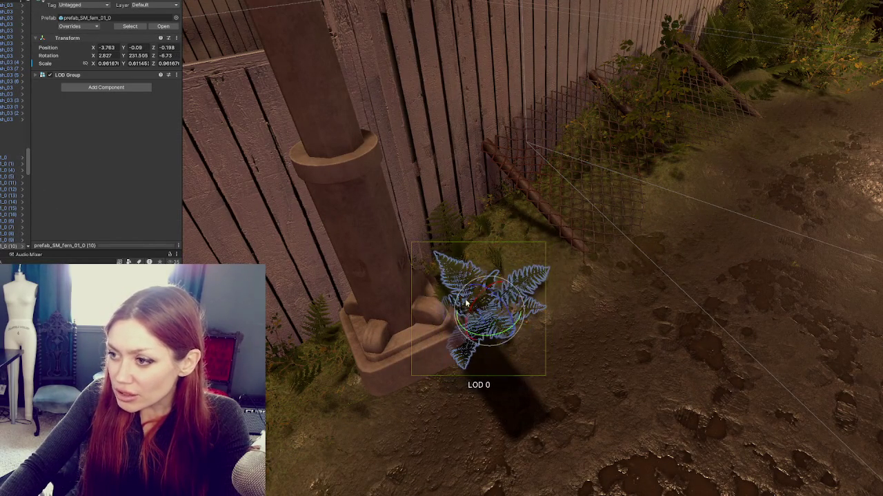
key("w")
mouse_move(457, 260)
left_mouse_down()
mouse_move(451, 249)
mouse_move(466, 269)
mouse_move(616, 292)
mouse_move(477, 236)
mouse_move(596, 184)
left_mouse_up()
left_click(491, 326)
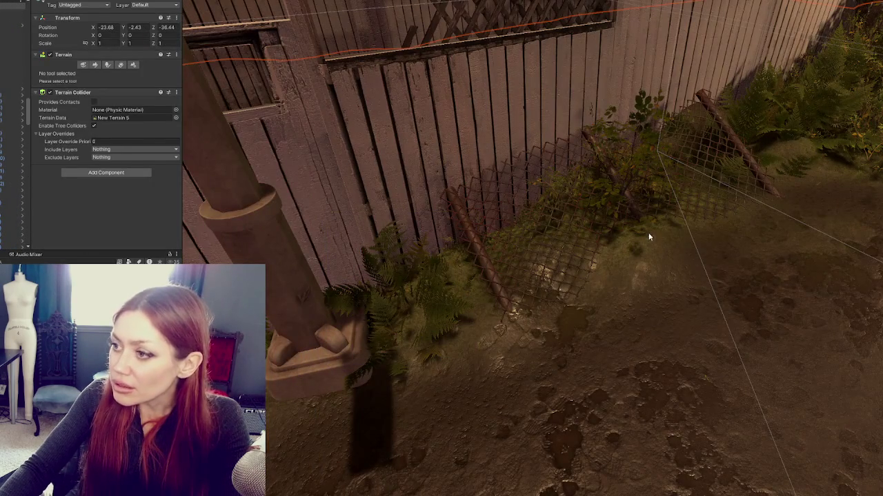
Frame the chain-link fence and orbit beneath it to reach the ferns and bushes
left_click(653, 237)
key("f")
mouse_move(558, 276)
left_mouse_down()
mouse_move(571, 256)
mouse_move(513, 196)
mouse_move(489, 223)
mouse_move(473, 336)
mouse_move(485, 339)
mouse_move(485, 364)
mouse_move(491, 303)
left_mouse_up()
left_click(485, 367)
left_click(459, 158)
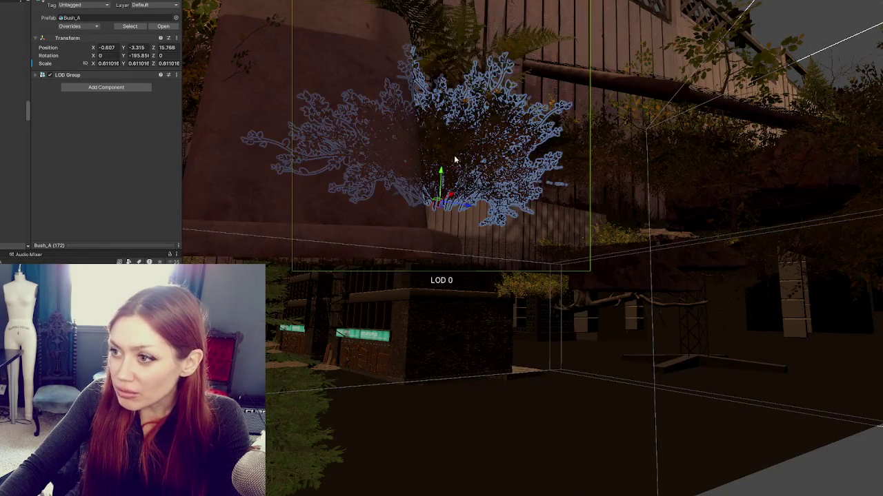
left_click(459, 126)
left_click(455, 167)
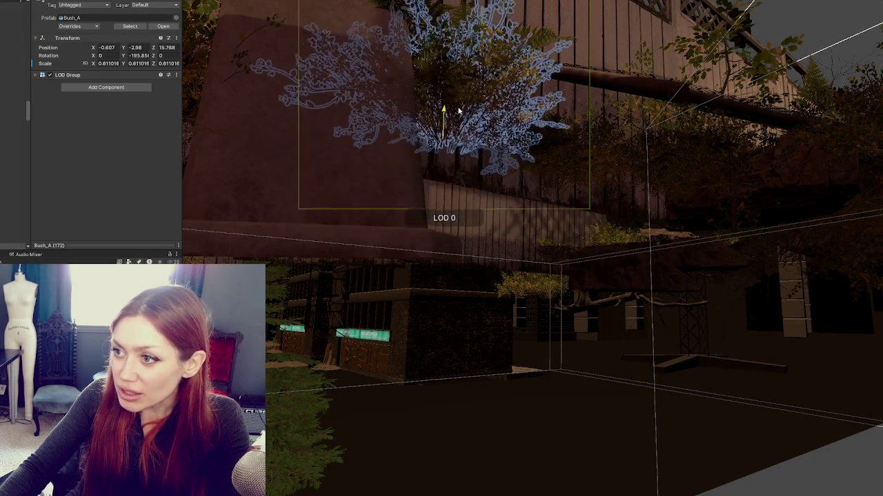
left_click_drag(455, 168, 491, 254)
Select and frame Bush_A (174), then Bush_A (17) at ground level
left_click(490, 254)
key("f")
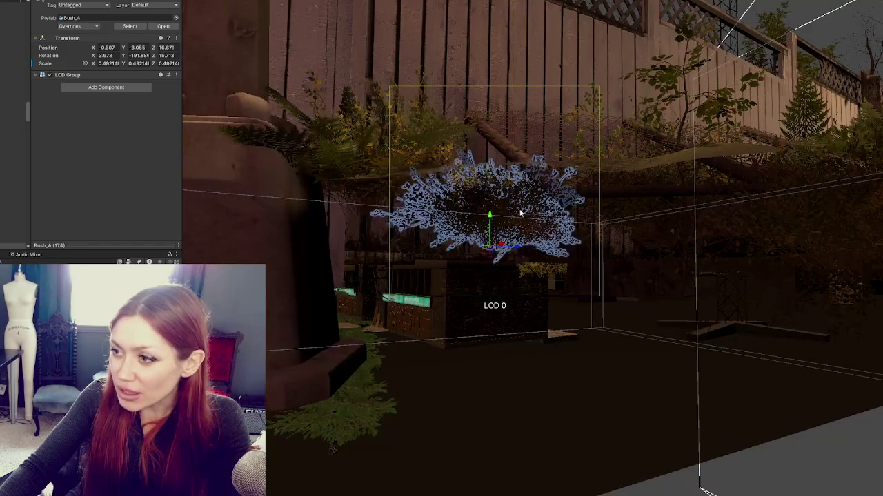
scroll(498, 173, "up", 2)
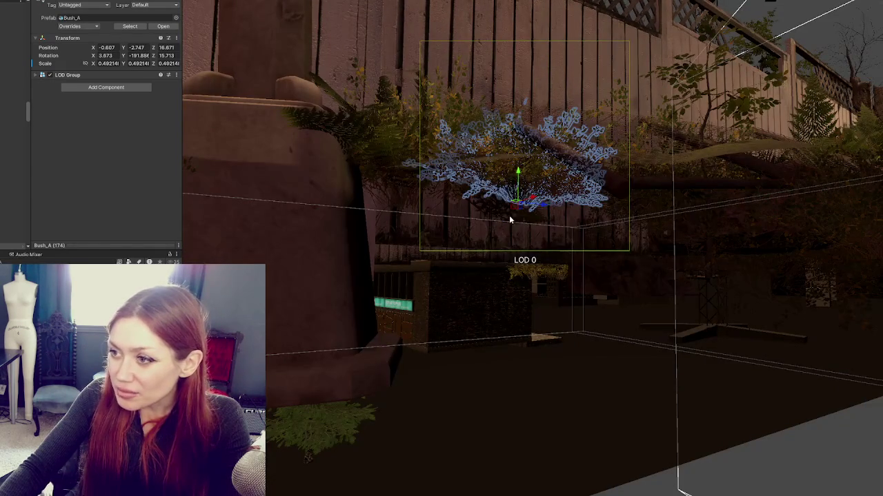
left_click(500, 200)
key("ctrl+z")
mouse_move(544, 186)
left_mouse_down()
mouse_move(552, 179)
mouse_move(547, 197)
left_mouse_up()
left_click(546, 197)
key("f")
Move Bush_A (17) back toward the fence and select the bush by the pillar
mouse_move(533, 442)
left_mouse_down()
mouse_move(532, 315)
mouse_move(478, 292)
mouse_move(475, 241)
mouse_move(622, 299)
mouse_move(627, 329)
left_mouse_up()
key("e")
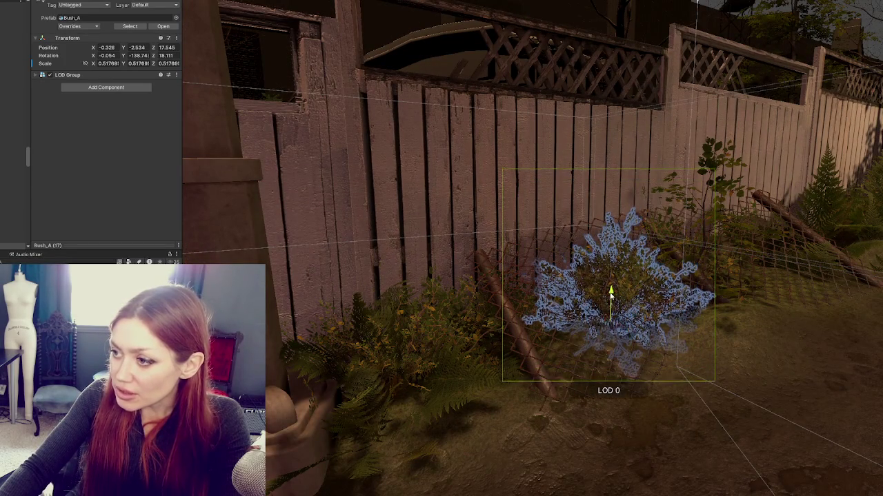
left_click_drag(609, 310, 498, 359)
left_click(503, 362)
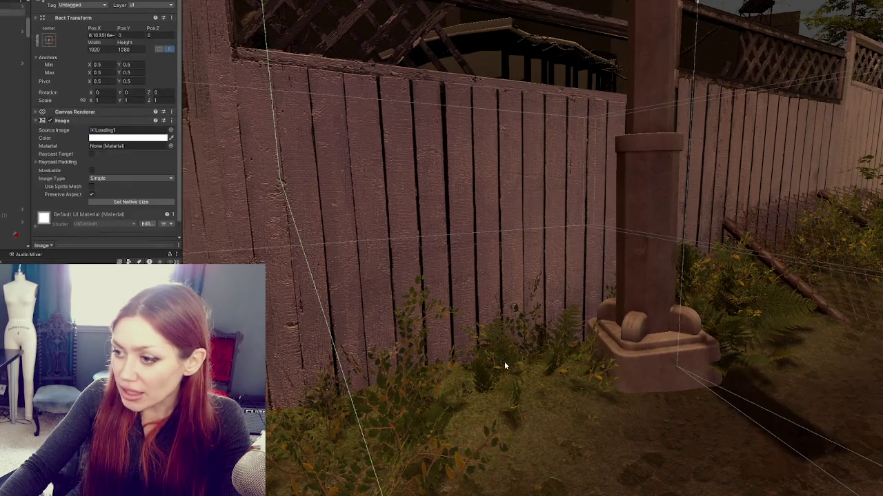
Lift the bush by the pillar and the adjacent fern up onto the ground
left_click(520, 364)
mouse_move(527, 400)
left_mouse_down()
mouse_move(533, 363)
mouse_move(537, 370)
left_mouse_up()
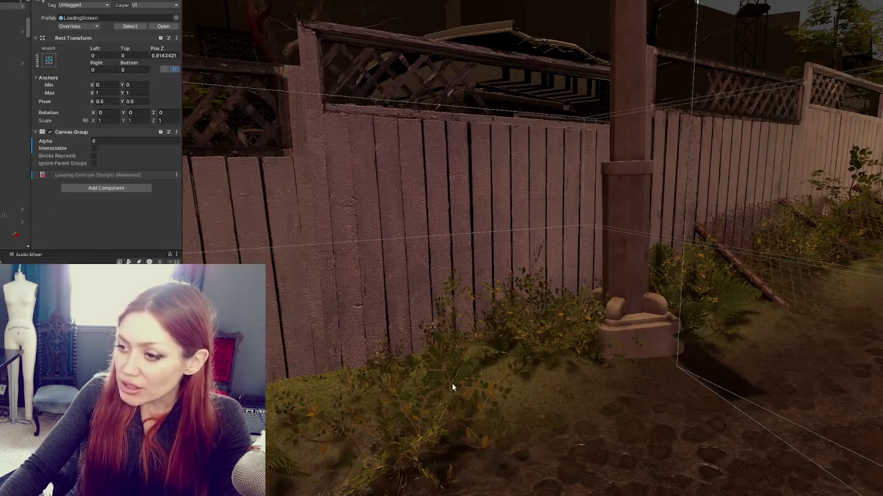
left_click(451, 384)
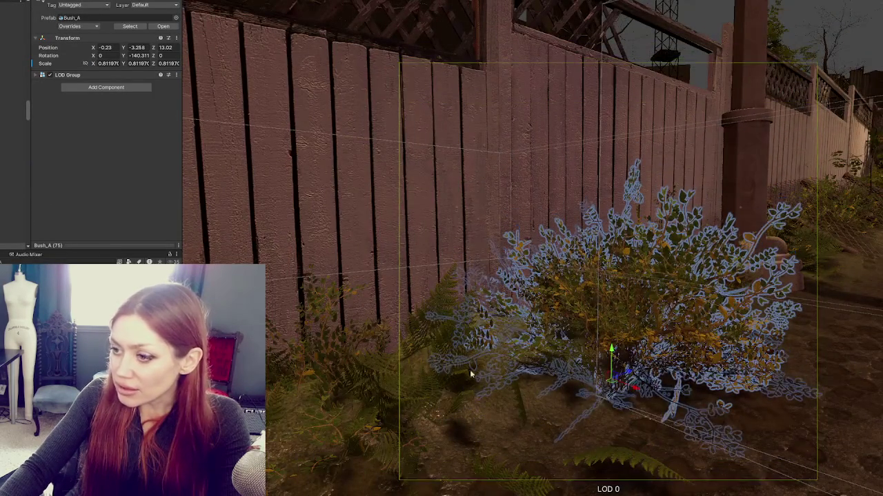
left_click(396, 405)
key("f")
left_click_drag(483, 357, 487, 333)
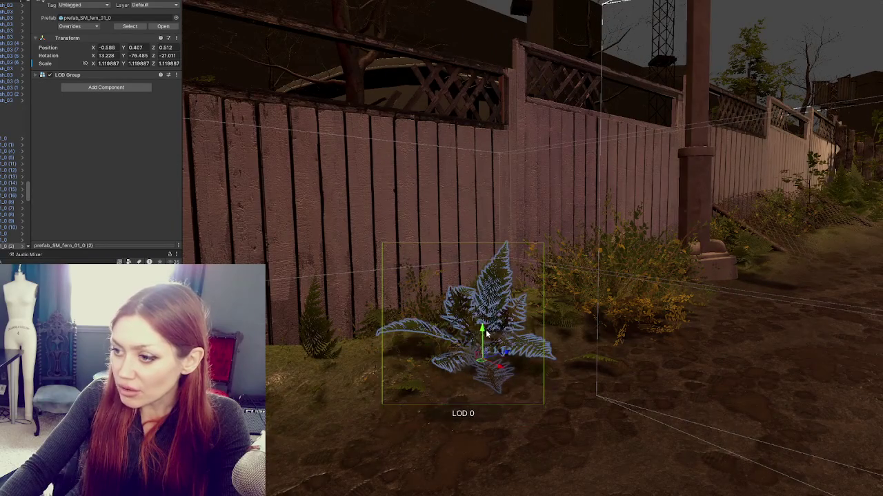
Raise and rotate Bush_A (166) so it sits out of the mound
left_click(436, 339)
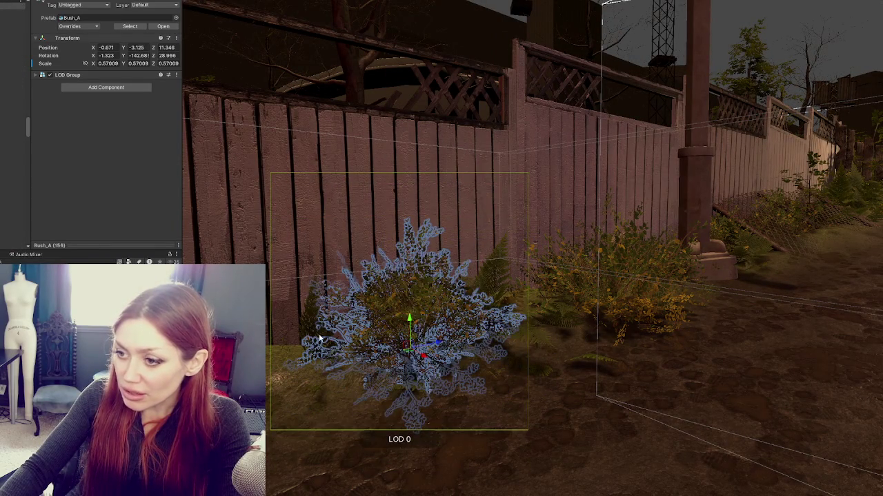
left_click(321, 339)
left_click(338, 344)
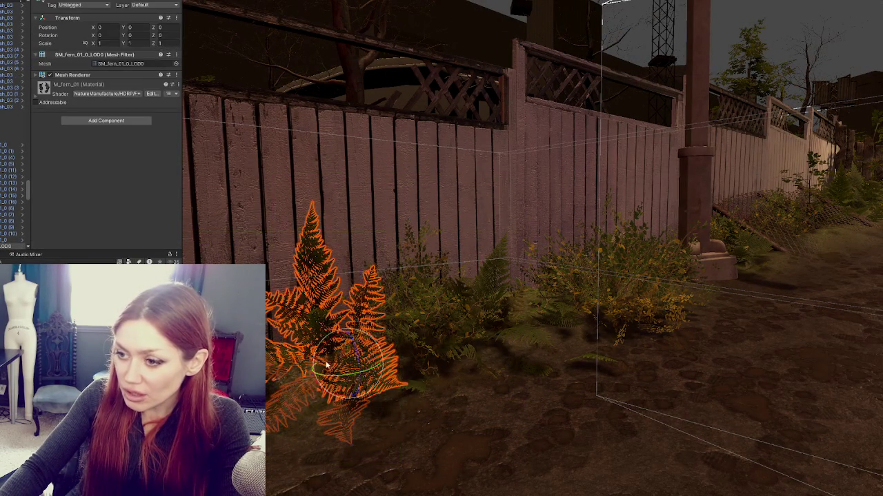
left_click_drag(525, 347, 519, 230)
left_click(427, 227)
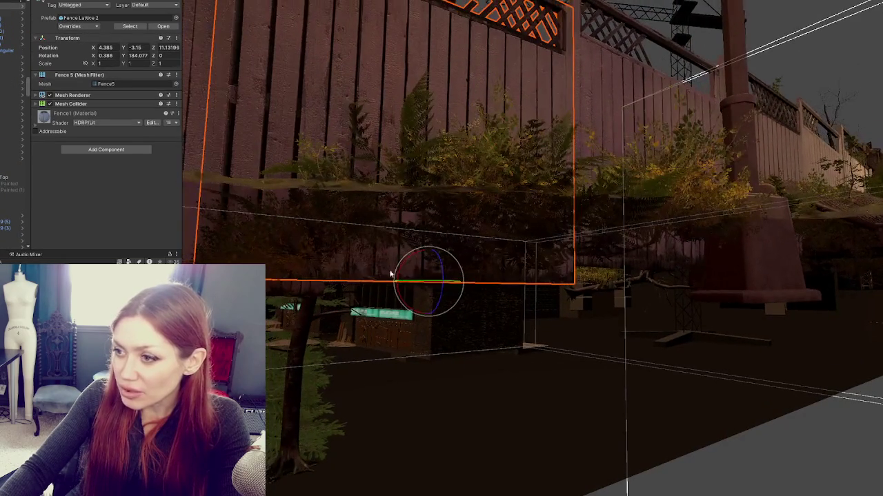
left_click(322, 255)
left_click_drag(307, 269, 408, 319)
mouse_move(416, 411)
left_mouse_down()
mouse_move(425, 357)
mouse_move(471, 351)
mouse_move(387, 290)
mouse_move(337, 239)
left_mouse_up()
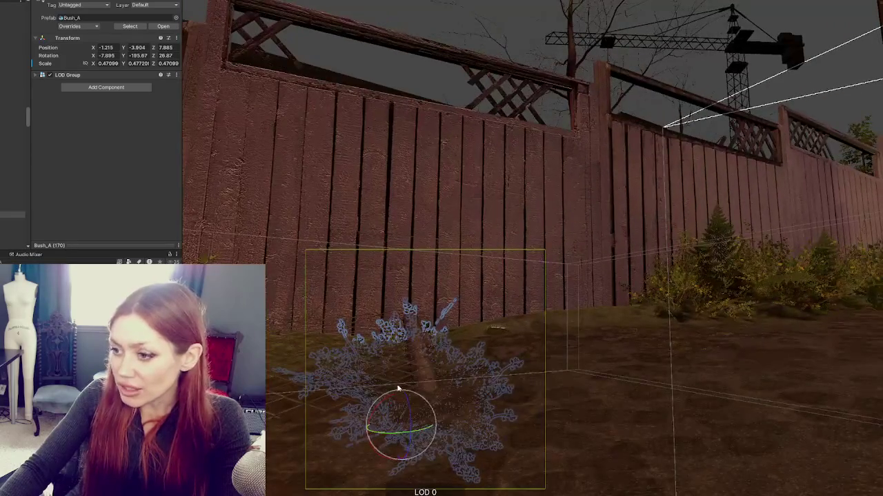
mouse_move(403, 396)
left_mouse_down()
mouse_move(406, 324)
mouse_move(392, 336)
left_mouse_up()
key("e")
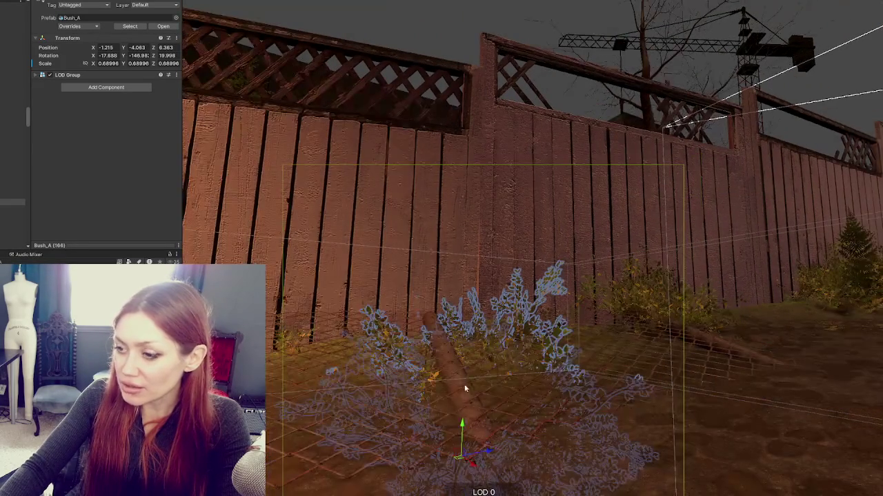
mouse_move(462, 426)
left_mouse_down()
mouse_move(465, 349)
mouse_move(465, 361)
left_mouse_up()
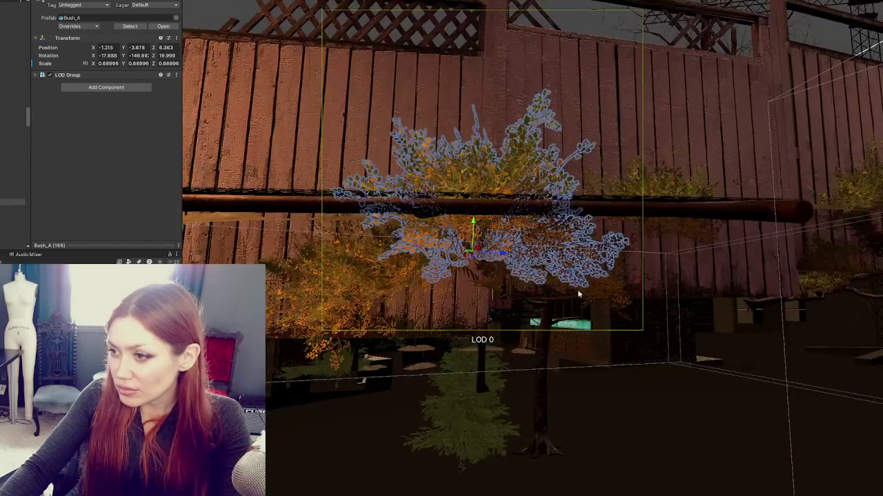
Slide Bush_A (168) along the mound, raise it, and select fern (13)
left_click(529, 264)
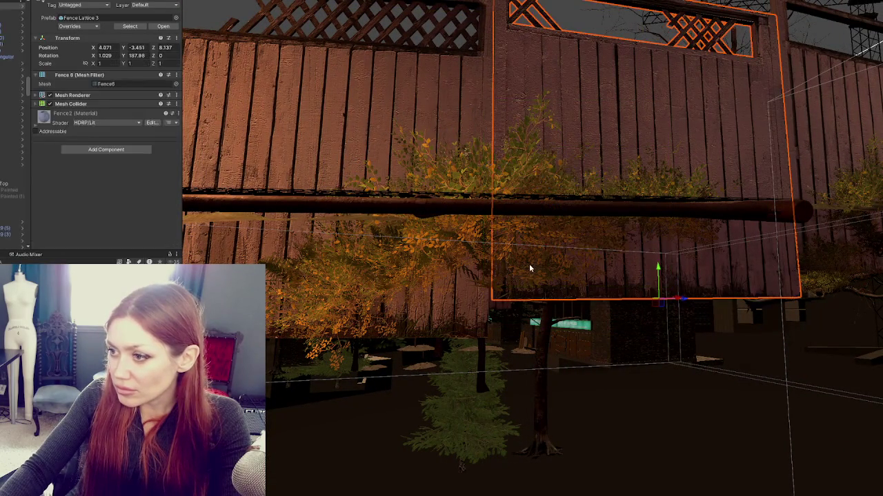
left_click(531, 269)
mouse_move(356, 291)
left_mouse_down()
mouse_move(364, 207)
mouse_move(375, 218)
mouse_move(375, 278)
left_mouse_up()
left_click_drag(420, 258, 438, 212)
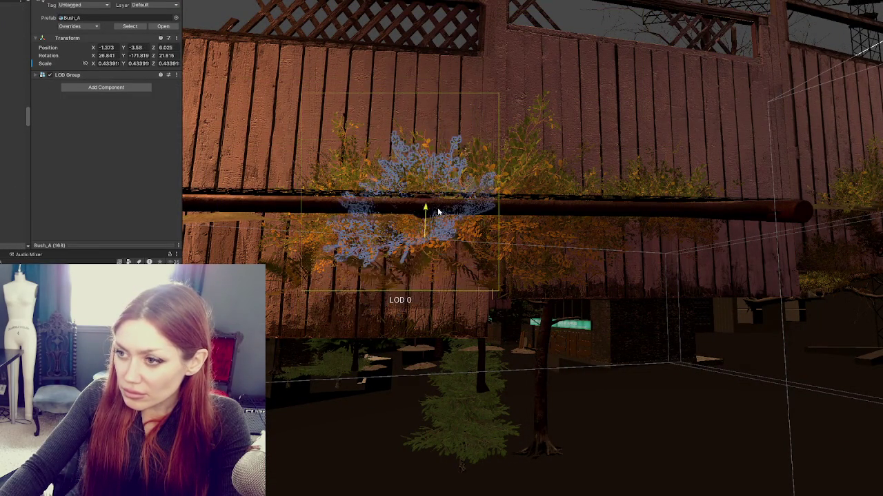
left_click(438, 207)
left_click(413, 249)
left_click(303, 271)
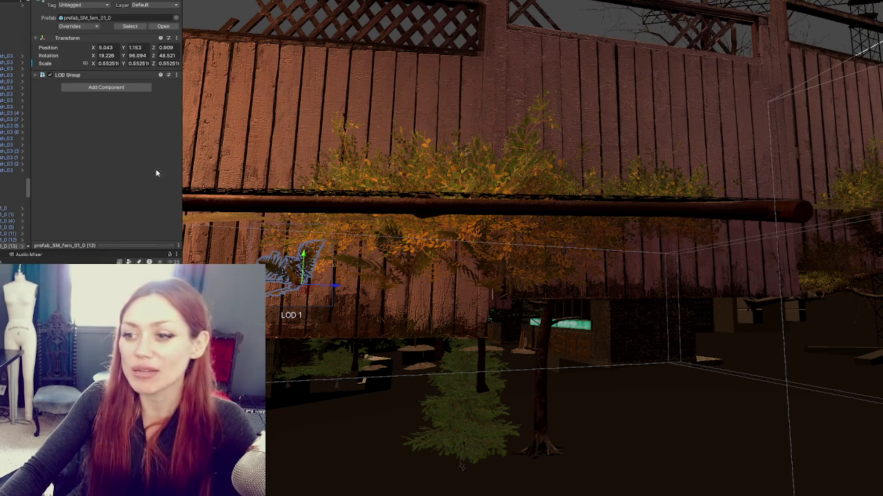
Raise the fern, its neighbouring bush and Bush_A (86) up onto the mound
left_click_drag(309, 256, 305, 200)
key("f")
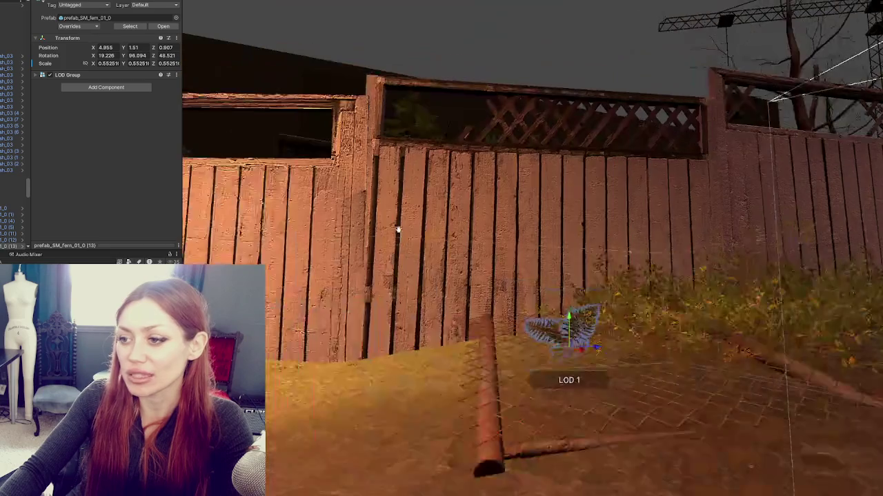
mouse_move(569, 322)
left_mouse_down()
mouse_move(570, 333)
mouse_move(571, 315)
left_mouse_up()
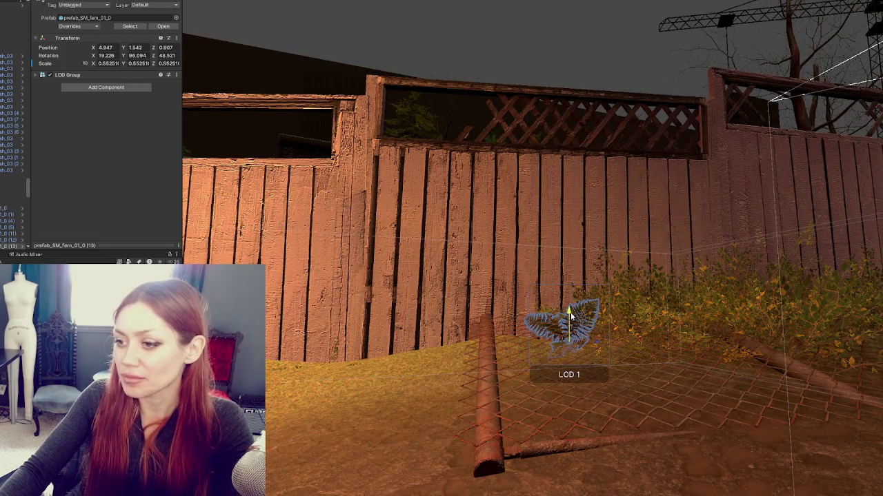
left_click(600, 311)
key("f")
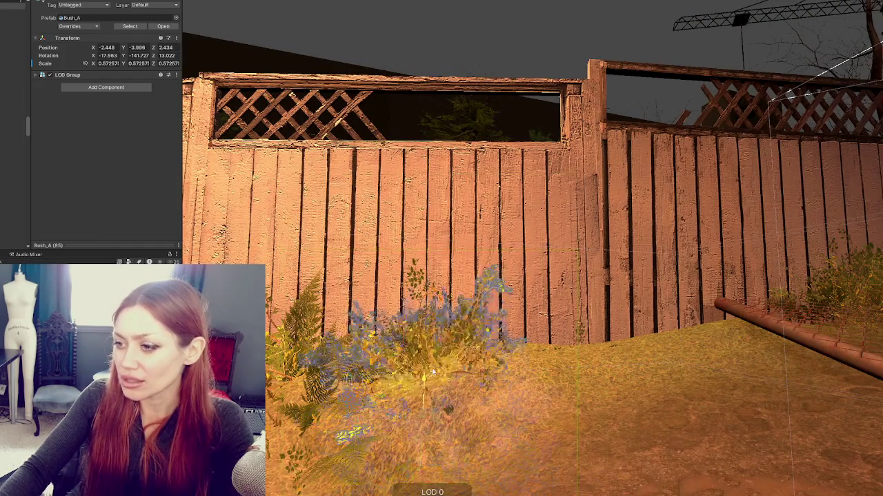
mouse_move(439, 348)
left_mouse_down()
mouse_move(442, 311)
mouse_move(444, 345)
mouse_move(525, 335)
mouse_move(560, 317)
left_mouse_up()
key("f")
left_click(426, 333)
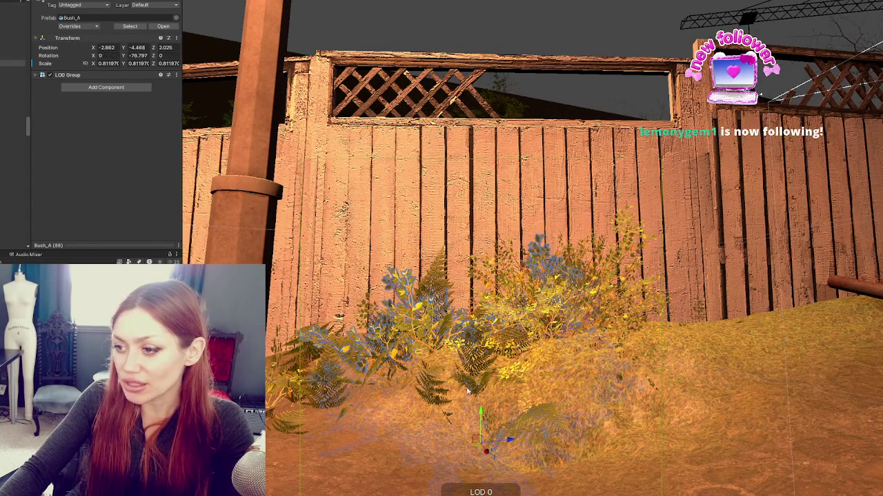
left_click(417, 339)
mouse_move(481, 416)
left_mouse_down()
mouse_move(481, 355)
mouse_move(482, 364)
left_mouse_up()
Raise the lower-left fern onto the mound, turn it and shrink it slightly
left_click(322, 390)
left_click(318, 402)
left_click(308, 426)
mouse_move(298, 388)
left_mouse_down()
mouse_move(301, 368)
mouse_move(332, 340)
mouse_move(297, 362)
mouse_move(312, 345)
mouse_move(411, 352)
mouse_move(483, 324)
left_mouse_up()
key("e")
key("w")
key("e")
left_click_drag(565, 275, 603, 295)
key("r")
mouse_move(603, 295)
left_mouse_down()
mouse_move(613, 301)
mouse_move(456, 338)
left_mouse_up()
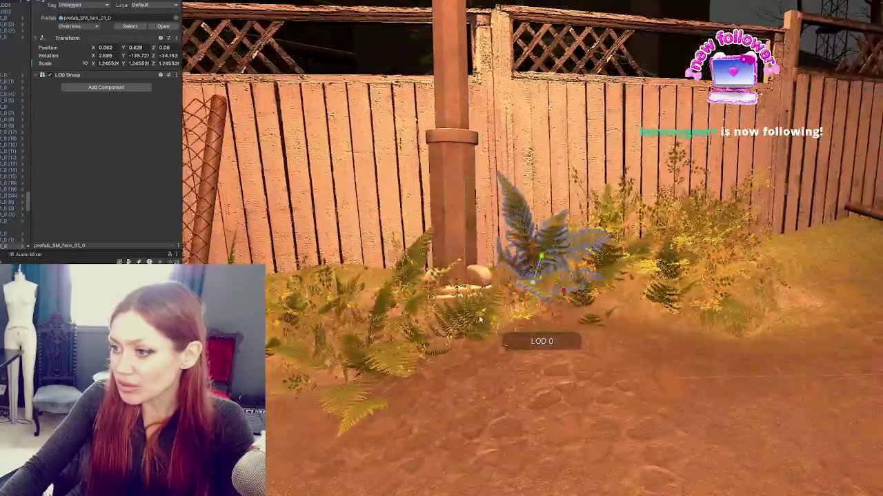
Raise and rotate another fern by the post, then select fern (3)
left_click(457, 338)
left_click_drag(428, 381, 427, 347)
key("e")
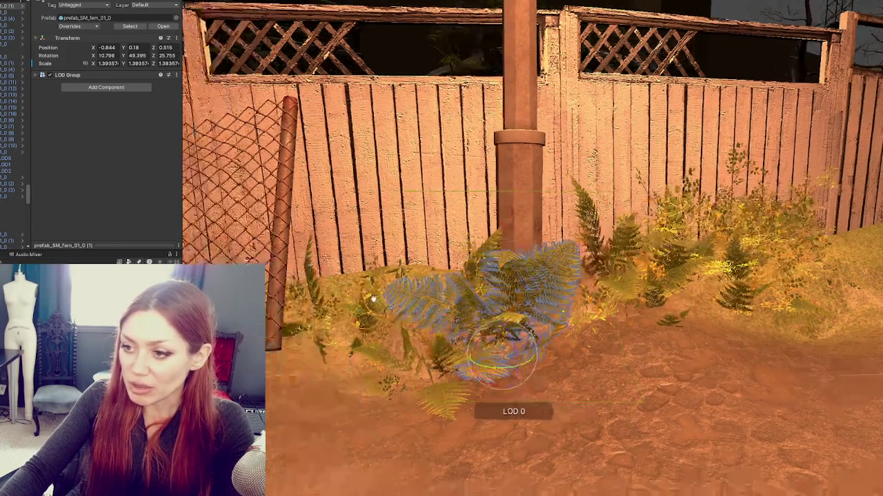
key("w")
left_click(366, 334)
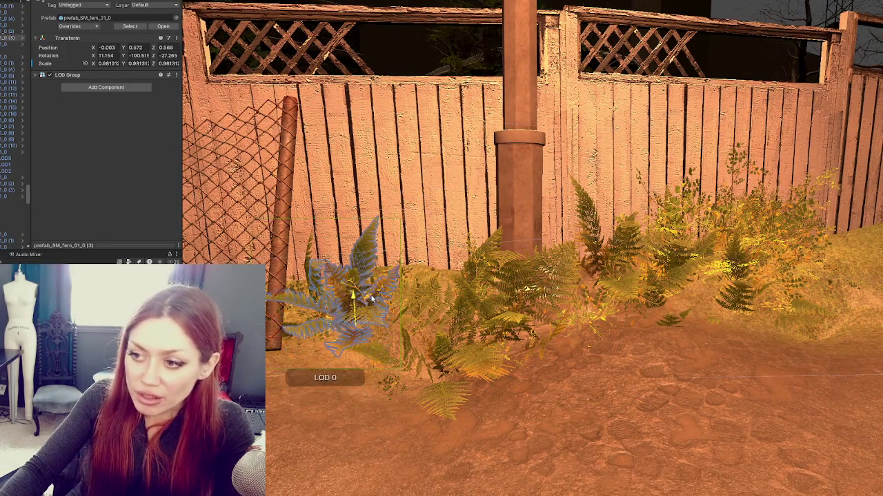
left_click(362, 366)
mouse_move(362, 366)
left_mouse_down()
mouse_move(367, 381)
mouse_move(307, 314)
mouse_move(335, 324)
mouse_move(353, 318)
left_mouse_up()
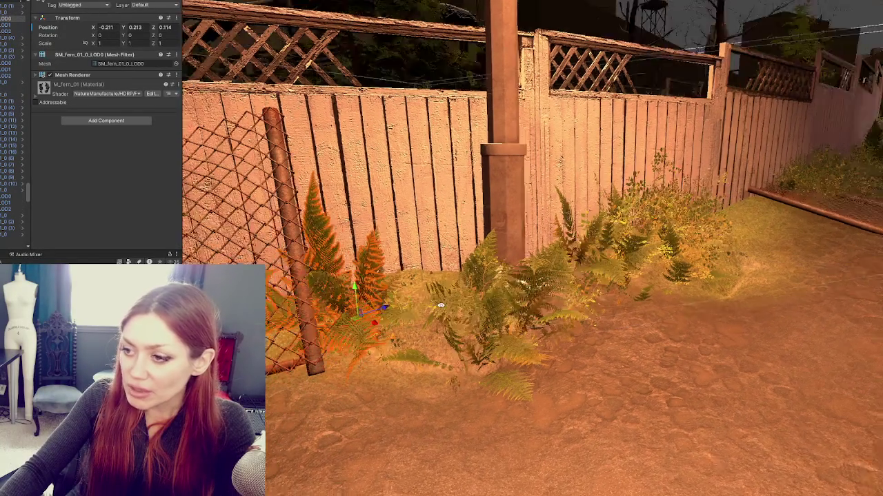
Shift fern (2) along the ground and fine-tune its height
left_click(433, 294)
key("f")
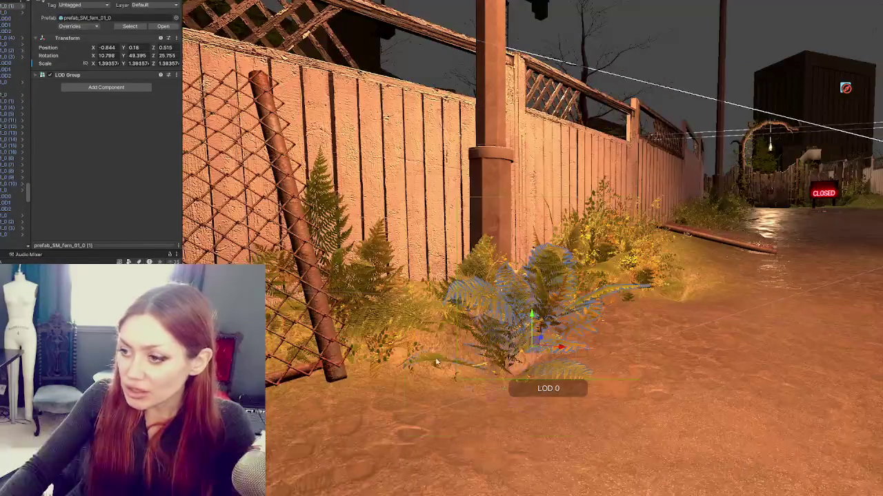
left_click(552, 273)
key("f")
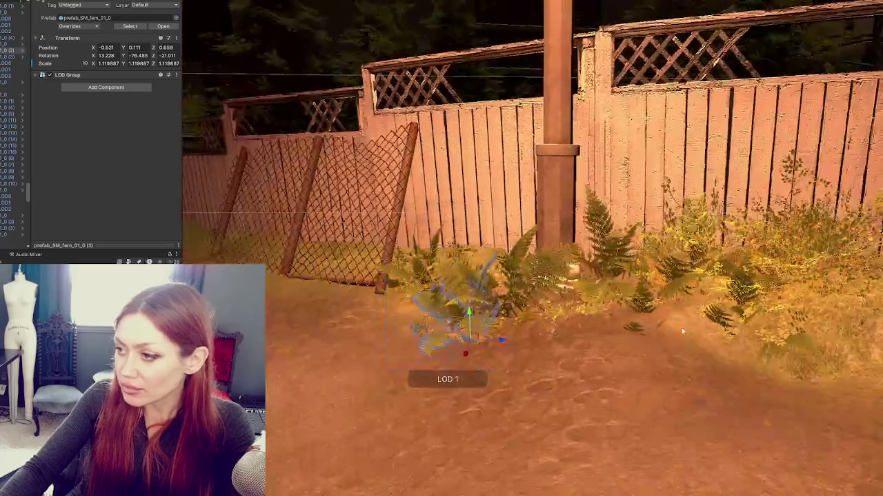
left_click_drag(467, 317, 739, 324)
mouse_move(610, 331)
left_mouse_down()
mouse_move(618, 269)
mouse_move(610, 303)
left_mouse_up()
Place two new ferns on the mound and raise the second slightly
left_click(526, 342)
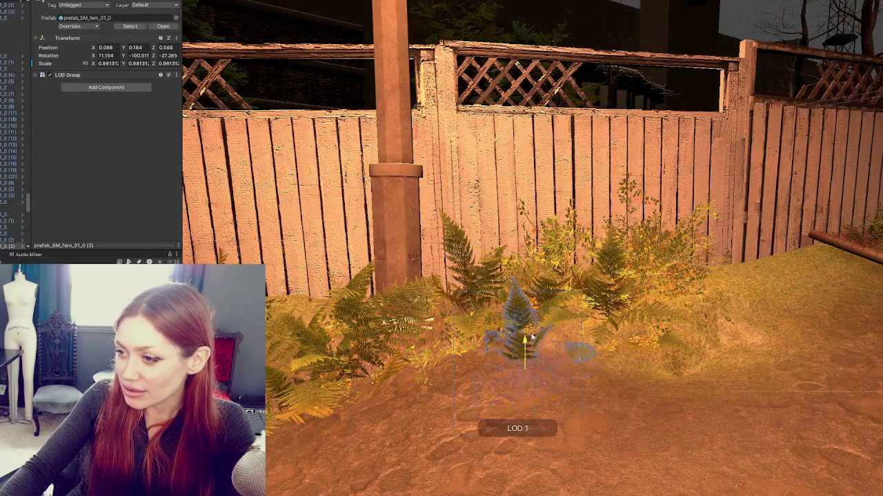
mouse_move(540, 315)
left_mouse_down()
mouse_move(398, 343)
mouse_move(528, 338)
left_mouse_up()
left_click(483, 296)
key("f")
mouse_move(478, 318)
left_mouse_down()
mouse_move(485, 293)
mouse_move(476, 234)
left_mouse_up()
Select two Bush_A bushes together and raise both onto the fence base
left_click(476, 276)
left_click(366, 303, "shift")
left_click_drag(372, 287, 364, 249)
left_click(335, 280)
mouse_move(335, 280)
left_mouse_down()
mouse_move(334, 311)
mouse_move(312, 258)
mouse_move(358, 313)
left_mouse_up()
key("ctrl+z")
key("ctrl+z")
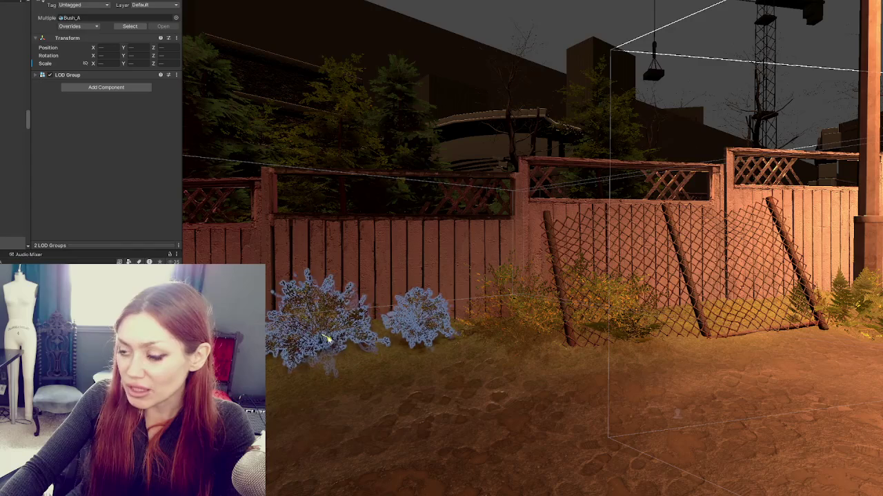
Remove the left bush by the fence, then rotate one of the overlapping ferns to a new angle
key("ctrl+z")
left_click(422, 324)
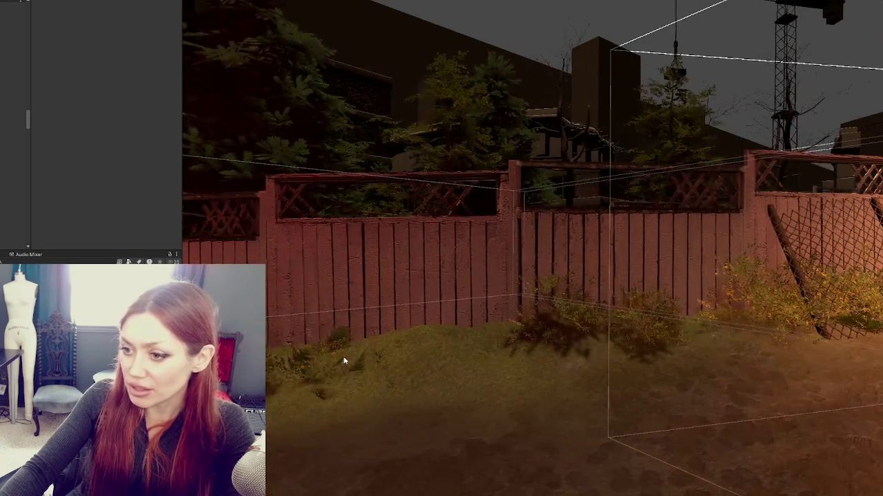
left_click(347, 360)
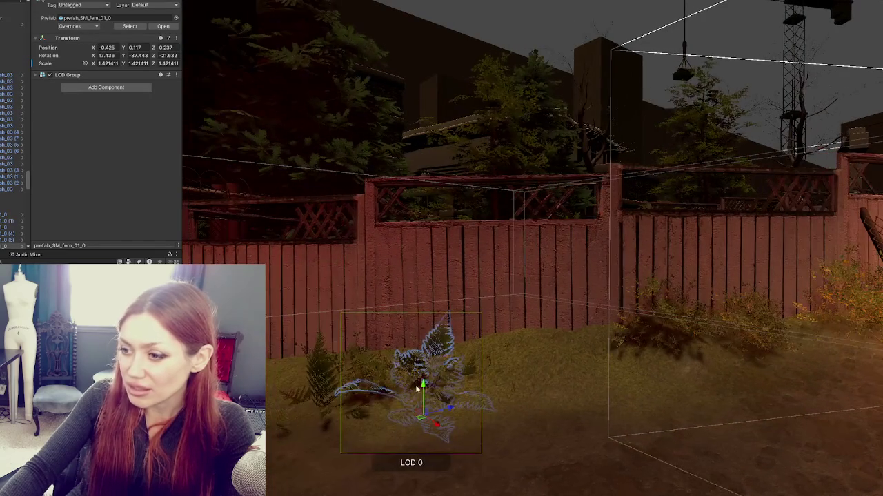
left_click(311, 389)
left_click(319, 393)
left_click(340, 406)
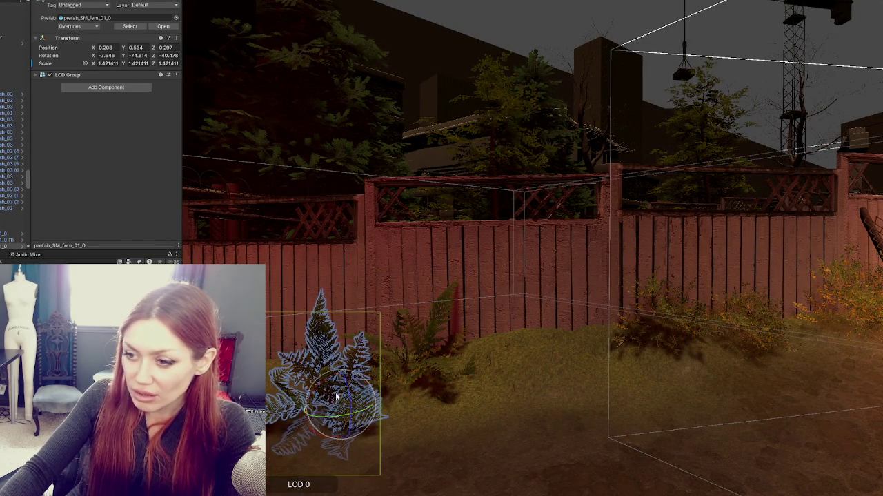
left_click(340, 403)
left_click(340, 400)
left_click(337, 398)
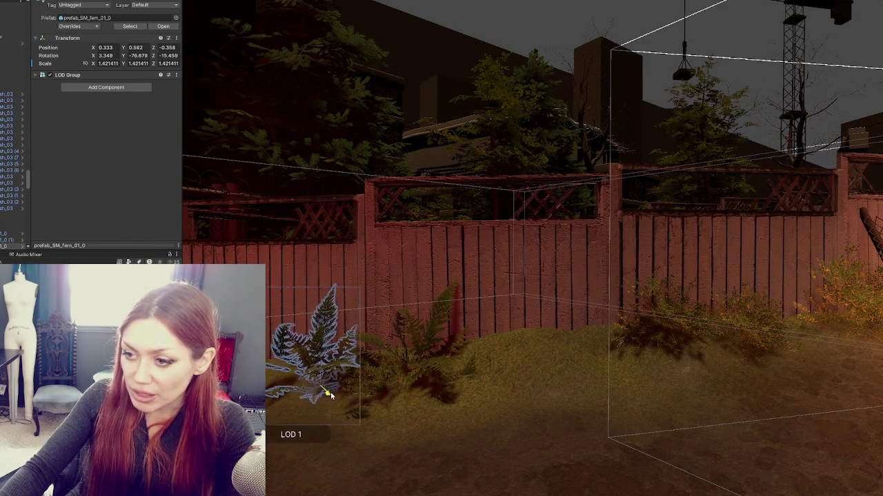
left_click(322, 376)
left_click_drag(319, 366, 325, 364)
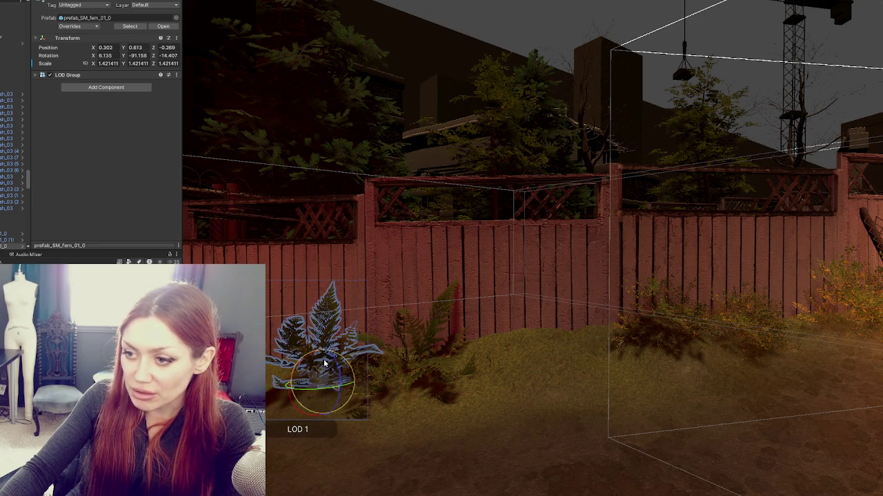
Raise fern (4) onto the mound and place two new tilted SM_Fern_01 ferns
key("f")
left_click(290, 353)
mouse_move(290, 396)
left_mouse_down()
mouse_move(289, 350)
mouse_move(280, 375)
mouse_move(287, 378)
left_mouse_up()
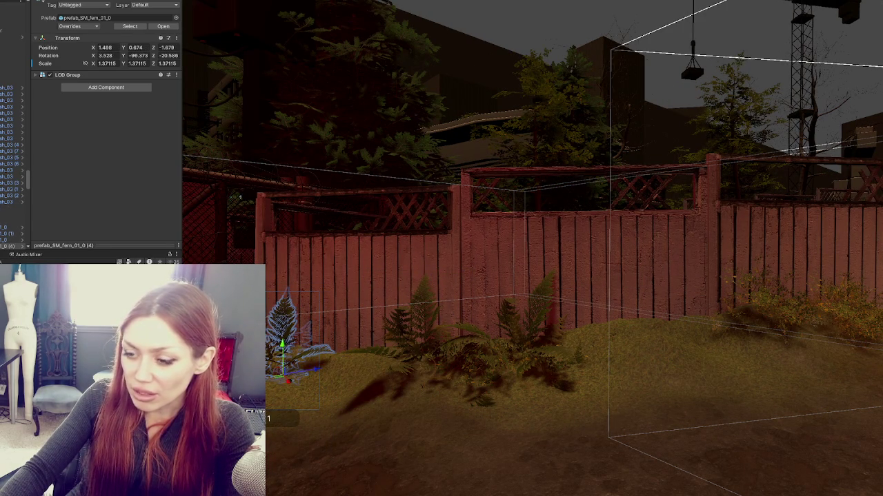
left_click(281, 416)
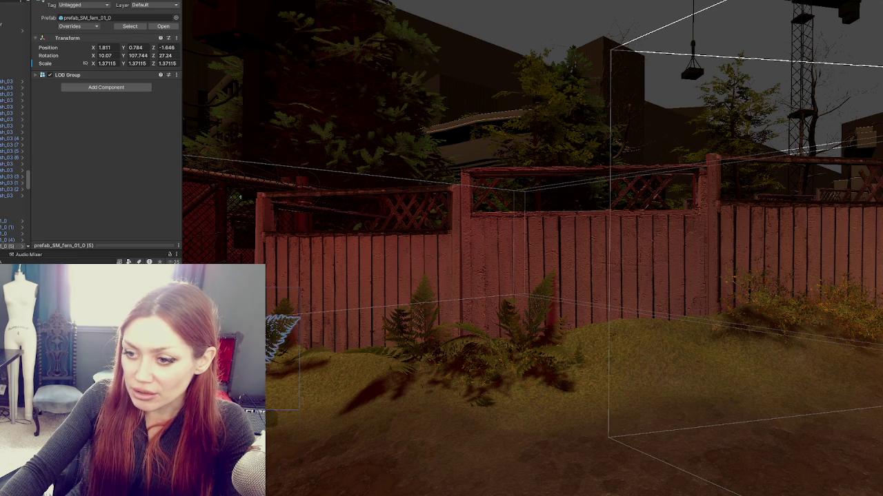
left_click(401, 372)
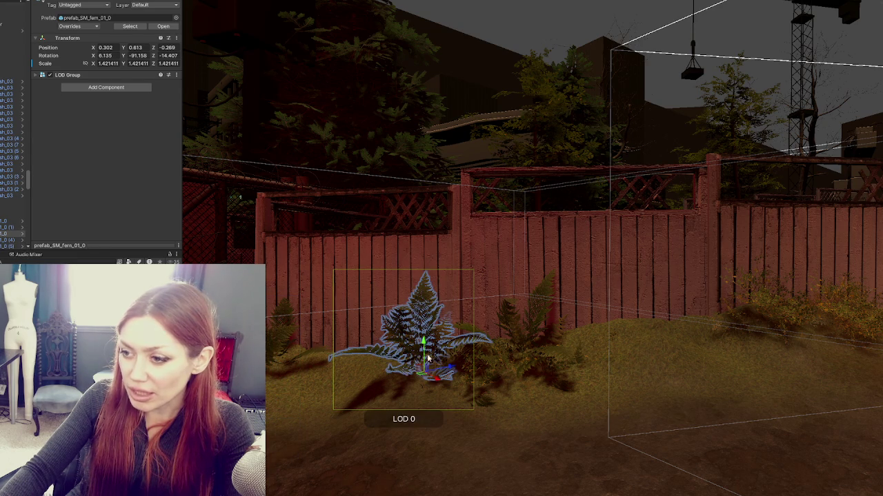
mouse_move(421, 363)
left_mouse_down()
mouse_move(431, 379)
mouse_move(446, 338)
mouse_move(421, 305)
mouse_move(415, 273)
left_mouse_up()
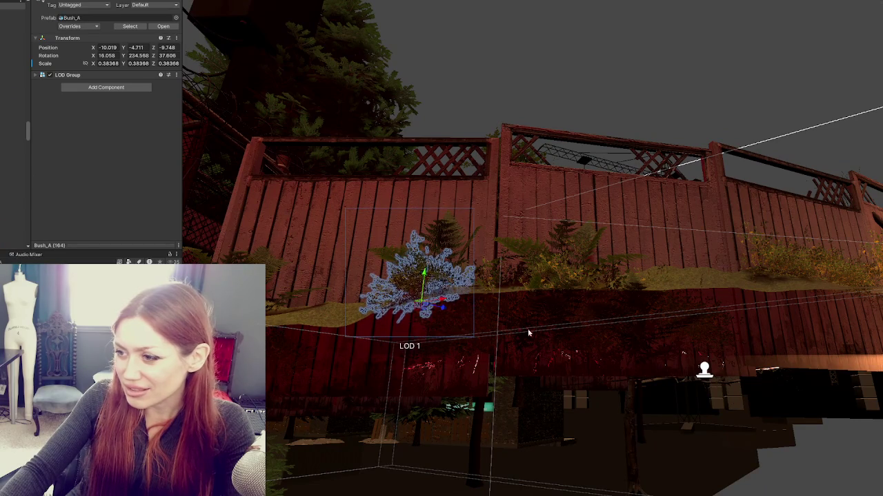
Raise the first bush onto the mound and tilt it to follow the slope
left_click(551, 324)
left_click(468, 349)
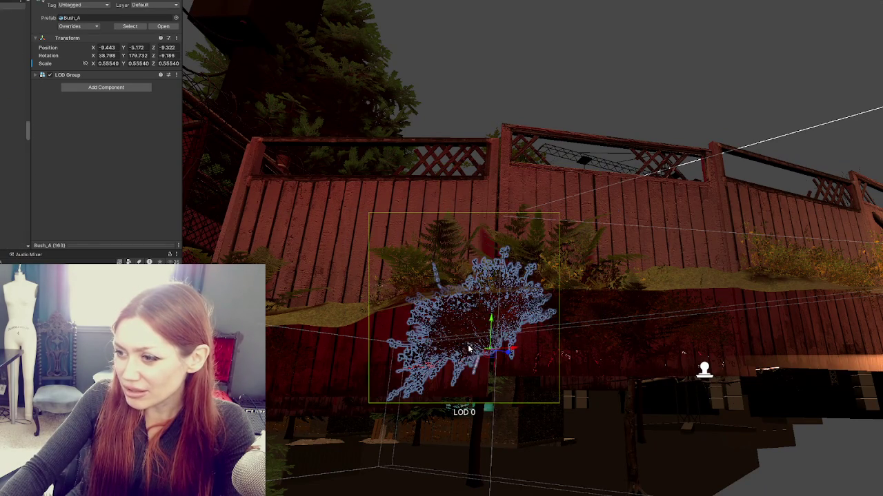
left_click_drag(494, 325, 493, 256)
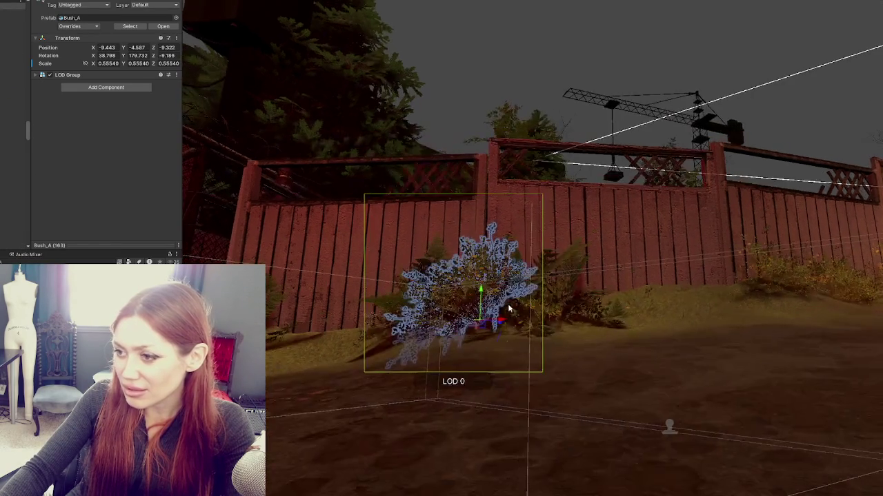
left_click_drag(495, 304, 481, 300)
key("w")
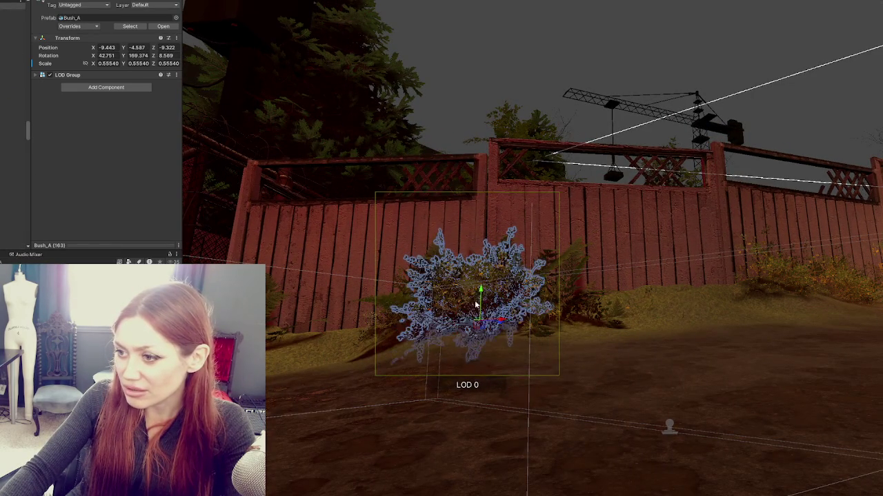
Lift the neighbouring bush onto the mound and turn it to match
left_click(482, 302)
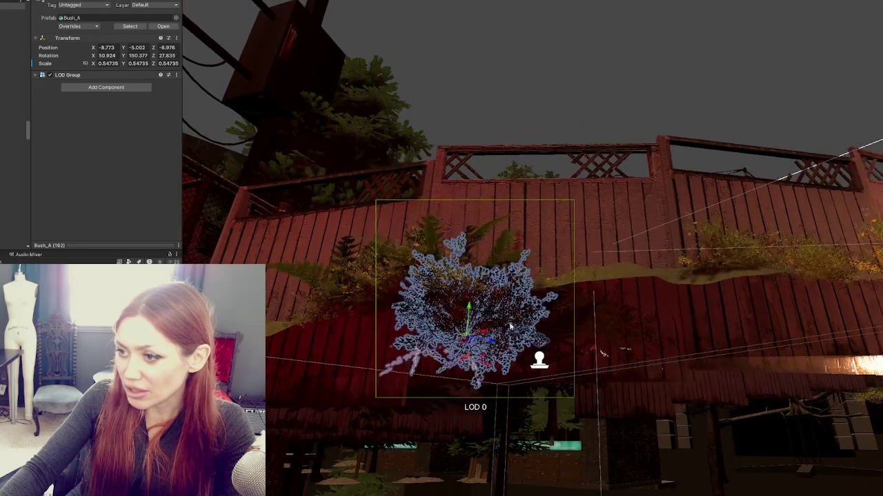
left_click_drag(469, 305, 470, 242)
key("e")
mouse_move(441, 343)
left_mouse_down()
mouse_move(536, 317)
mouse_move(572, 357)
mouse_move(559, 343)
left_mouse_up()
Pick a fern out of the overlapping plants and nudge it into place on the mound
left_click(536, 270)
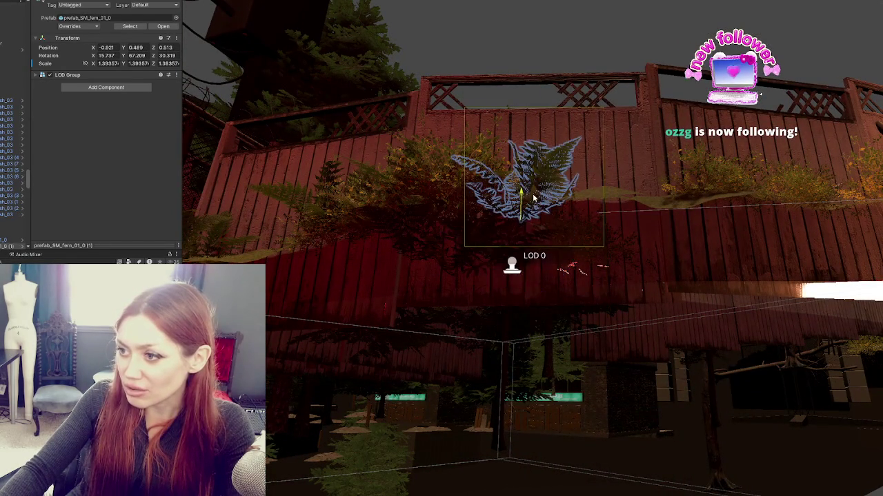
left_click(587, 252)
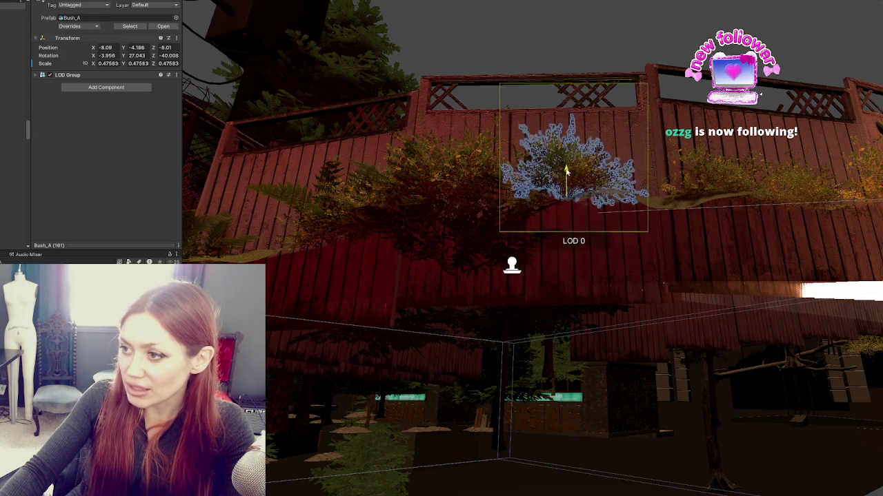
left_click(496, 253)
left_click(511, 227)
left_click(512, 228)
left_click(513, 216)
left_click(509, 254)
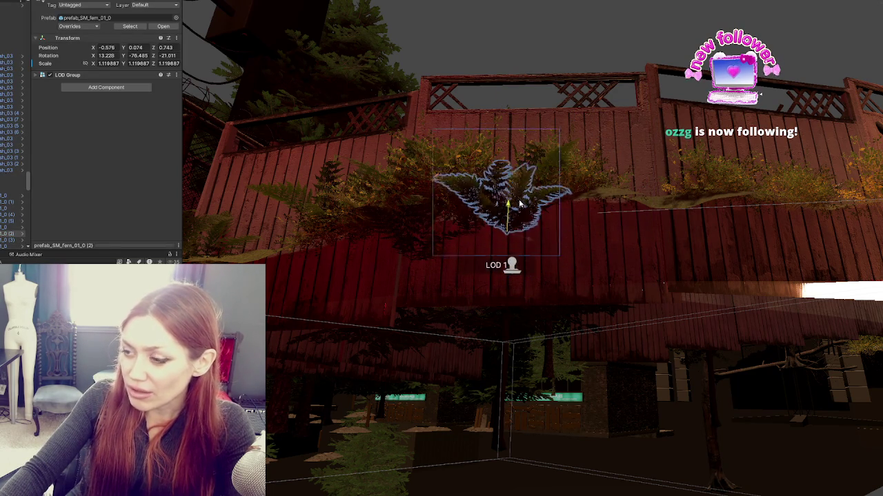
left_click(417, 257)
left_click(428, 198)
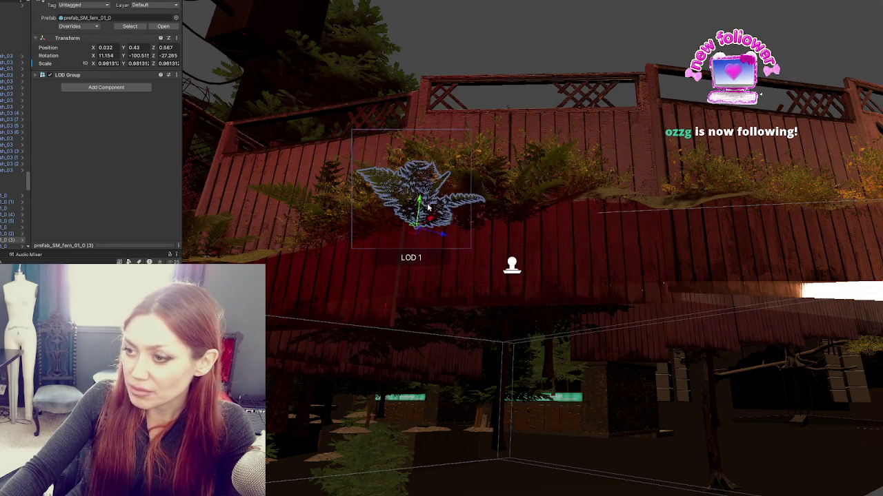
key("f")
mouse_move(403, 209)
left_mouse_down()
mouse_move(359, 218)
mouse_move(467, 256)
mouse_move(467, 168)
left_mouse_up()
key("e")
Raise another bush along the fence and tilt it to sit on the ground
left_click(456, 262)
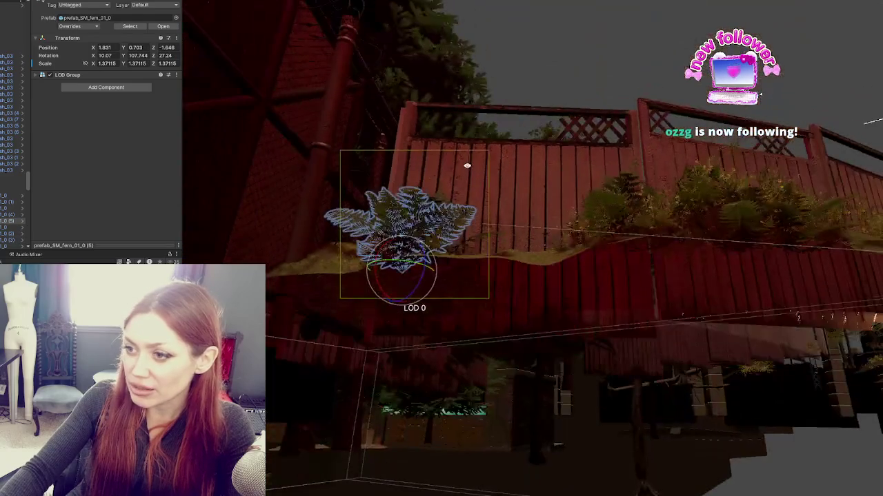
left_click(360, 298)
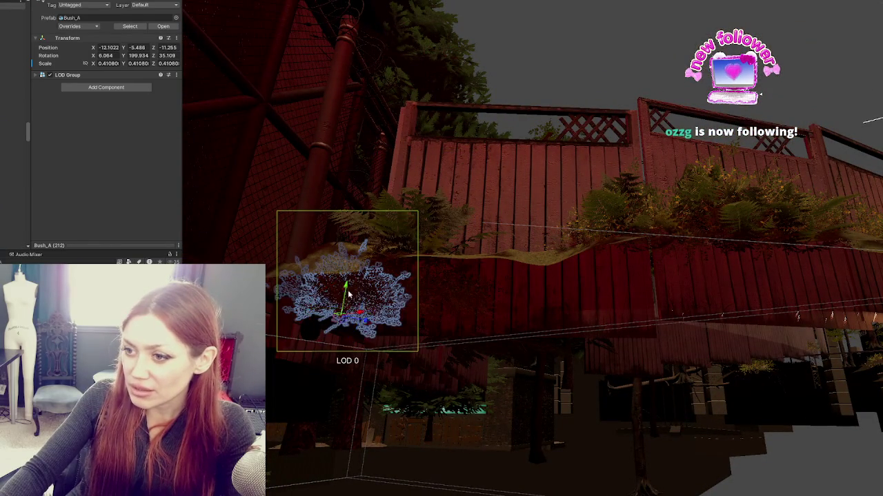
left_click(350, 297)
left_click(453, 292)
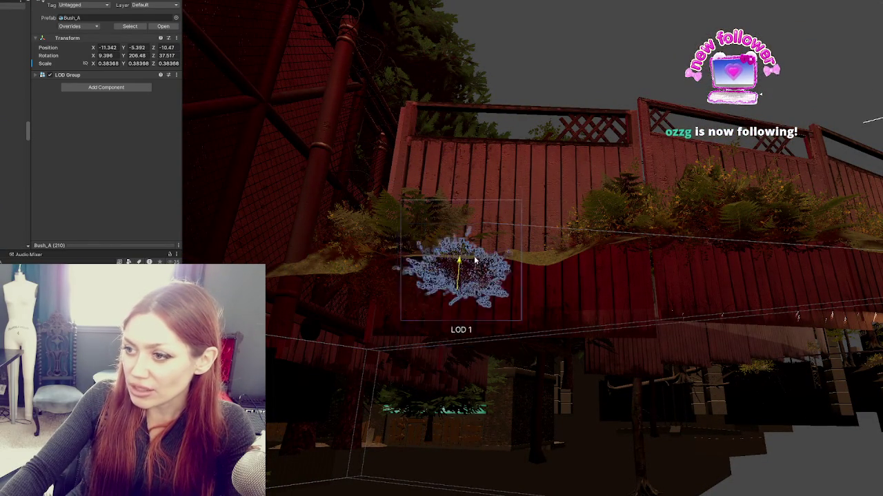
left_click(405, 290)
left_click(407, 252)
left_click_drag(407, 251, 413, 238)
left_click_drag(522, 246, 436, 327)
key("e")
left_click_drag(394, 260, 410, 274)
left_click_drag(632, 274, 492, 298)
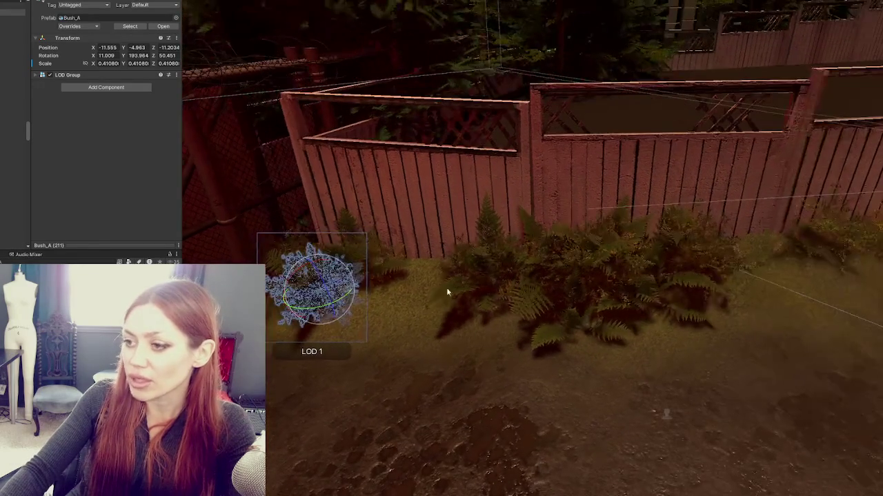
Shrink a Bush_A to about 0.50 and tuck it, tilted, among the ferns by the fence
mouse_move(347, 290)
left_mouse_down()
mouse_move(410, 255)
mouse_move(436, 252)
mouse_move(473, 276)
mouse_move(414, 283)
mouse_move(428, 249)
mouse_move(448, 354)
mouse_move(632, 342)
mouse_move(591, 305)
left_mouse_up()
key("e")
left_click(643, 337)
left_click(701, 314)
mouse_move(700, 315)
left_mouse_down()
mouse_move(625, 354)
mouse_move(536, 339)
left_mouse_up()
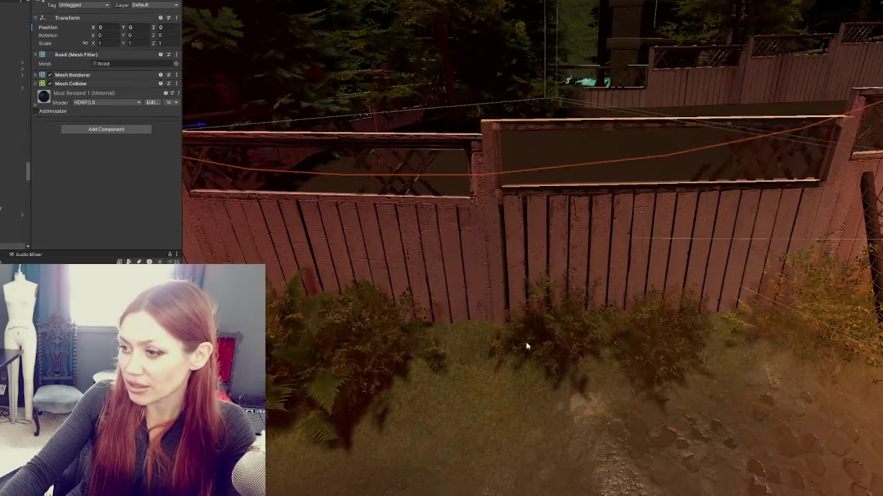
left_click(529, 354)
mouse_move(581, 320)
left_mouse_down()
mouse_move(473, 364)
mouse_move(457, 345)
mouse_move(460, 354)
mouse_move(469, 337)
mouse_move(459, 331)
mouse_move(460, 340)
left_mouse_up()
key("w")
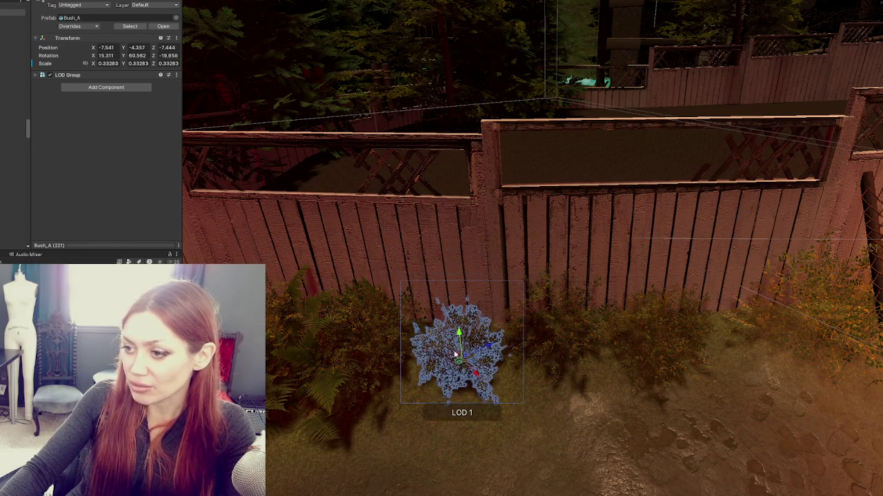
mouse_move(477, 377)
left_mouse_down()
mouse_move(482, 336)
mouse_move(512, 361)
mouse_move(531, 351)
mouse_move(460, 356)
mouse_move(532, 239)
mouse_move(497, 331)
mouse_move(483, 315)
mouse_move(467, 356)
mouse_move(476, 344)
left_mouse_up()
key("ctrl+z")
Undo the unwanted moves to the bush and fern beside the fence post
key("f")
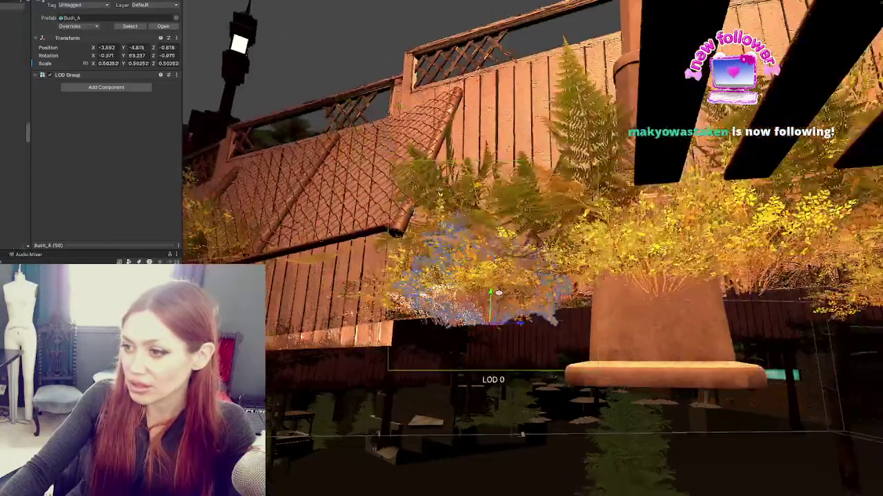
key("ctrl+z")
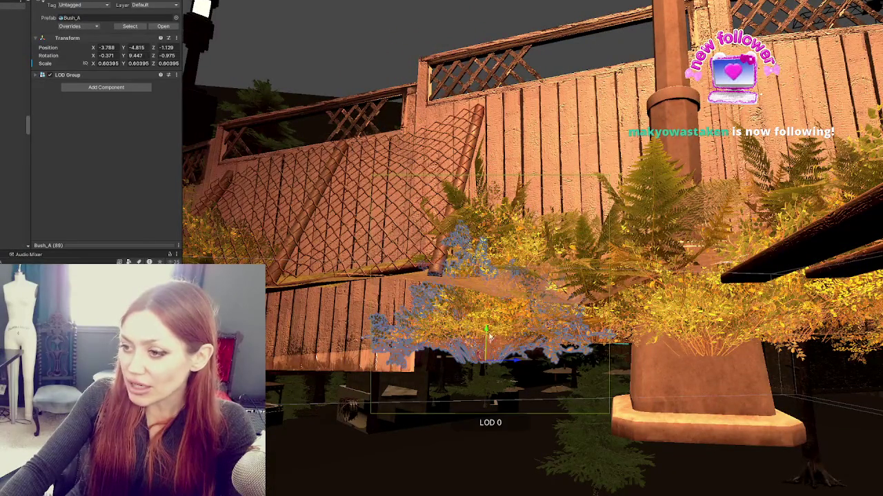
left_click_drag(490, 337, 493, 267)
key("ctrl+z")
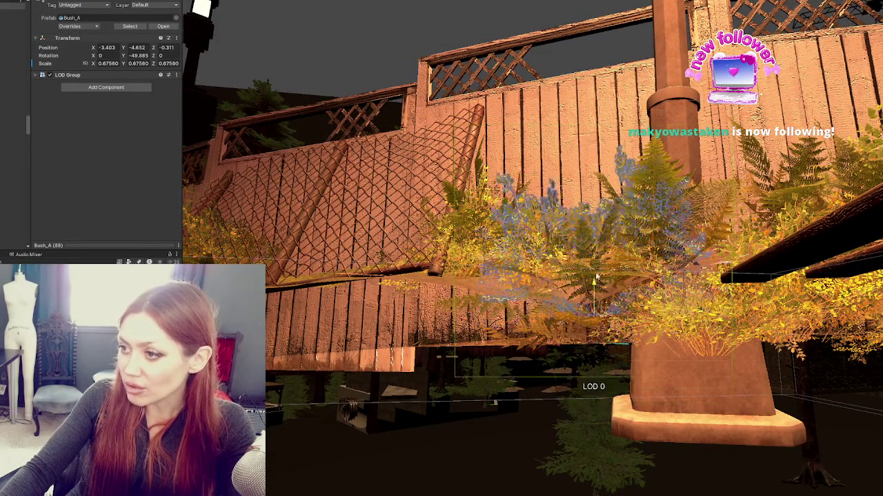
left_click(568, 245)
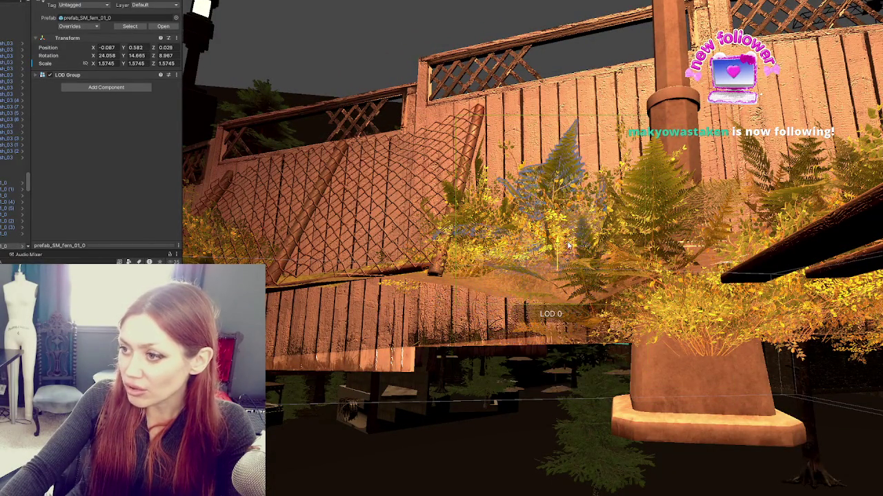
key("ctrl+z")
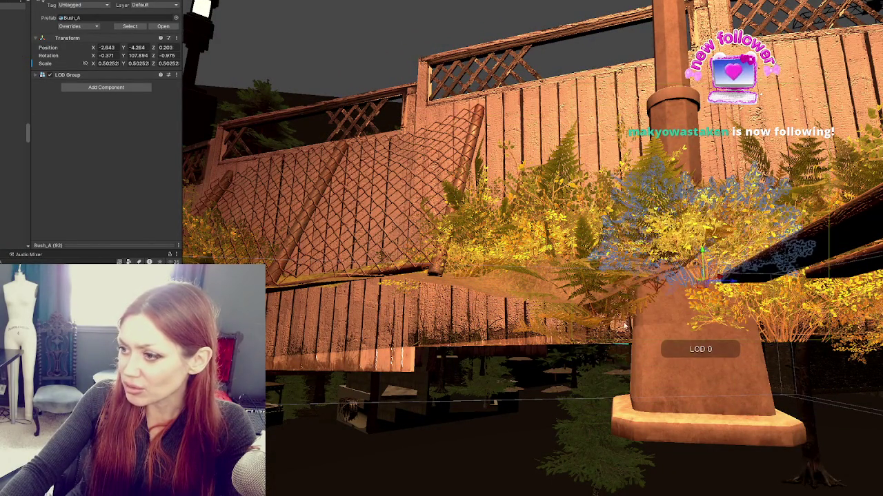
left_click(601, 319)
key("ctrl+z")
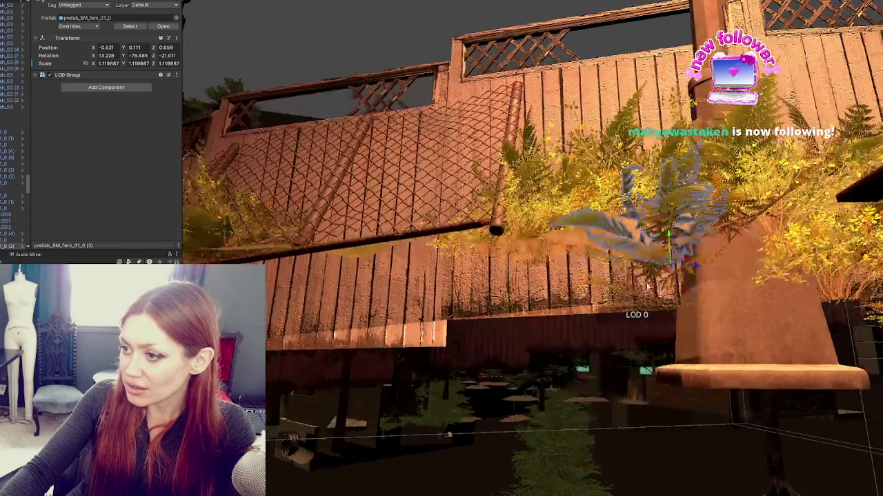
key("ctrl+z")
key("f")
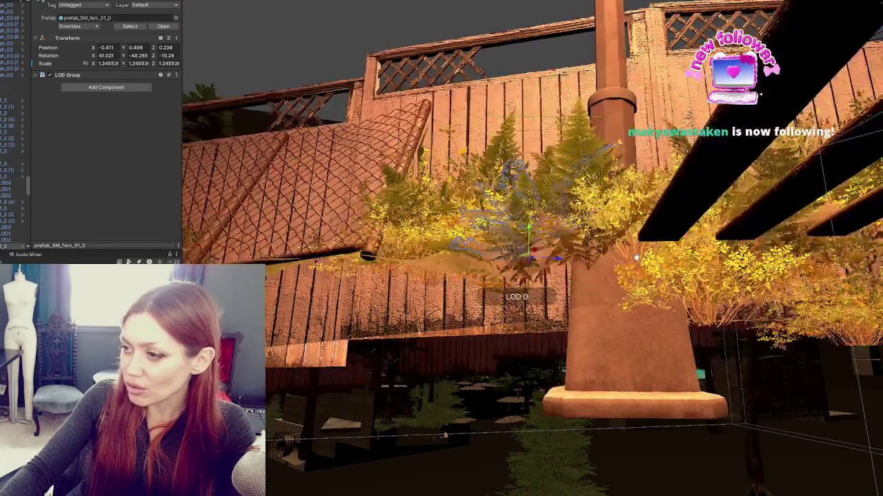
Delete and restore the post bush, then raise it onto the mound
key("Delete")
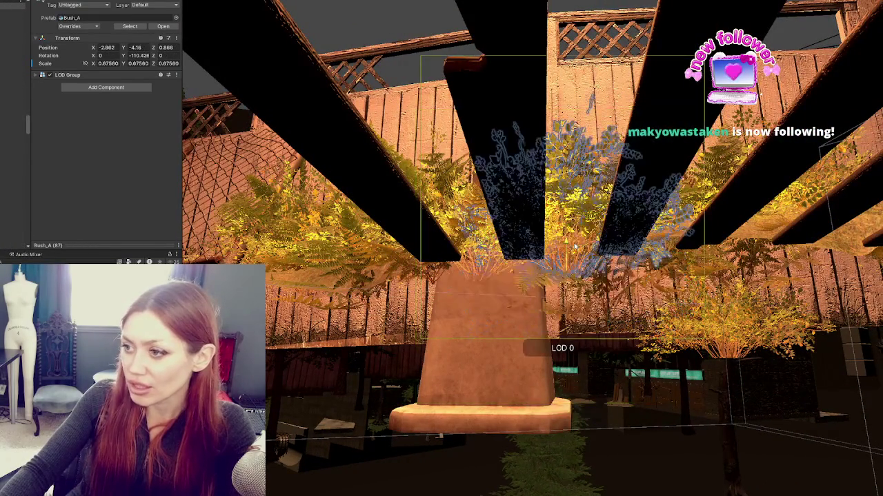
left_click(595, 321)
key("ctrl+z")
left_click(729, 344)
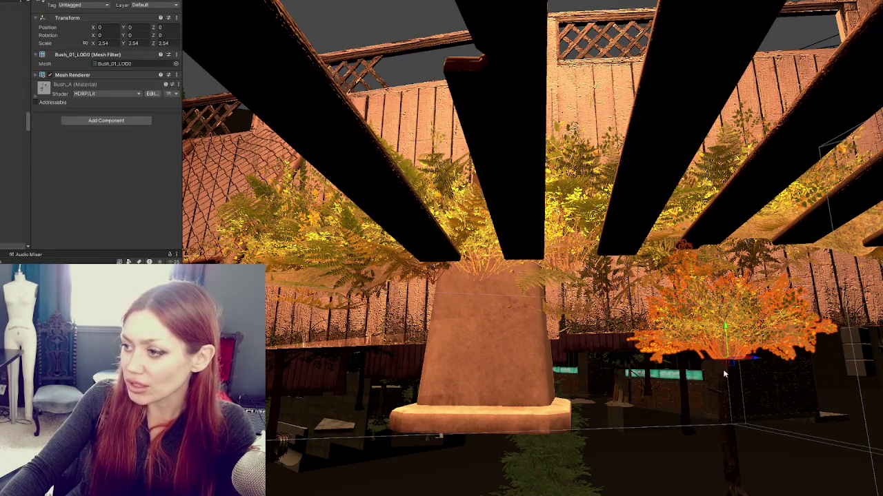
left_click(731, 348)
left_click_drag(729, 348, 728, 266)
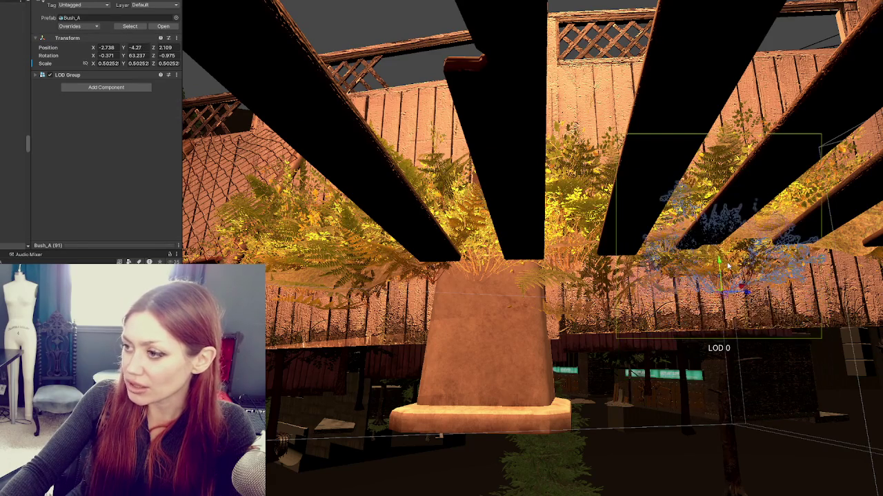
left_click(605, 310)
Raise the fern onto the mound and slide a bush along the fence
key("f")
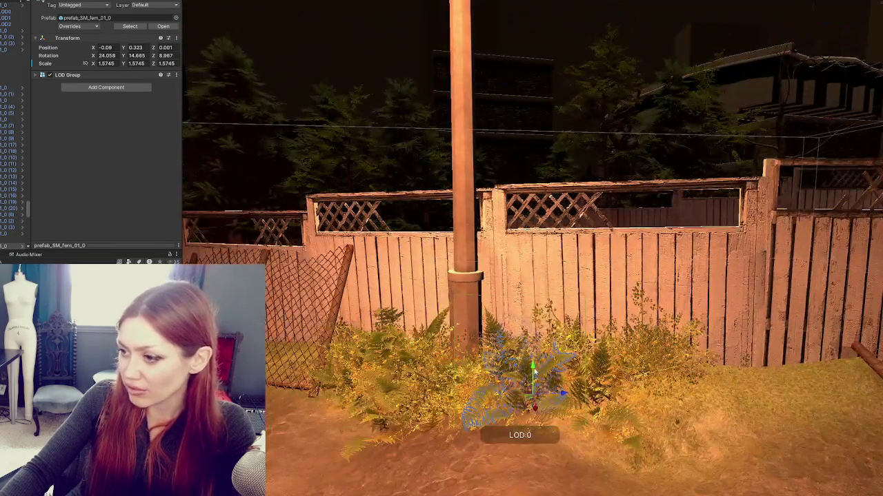
left_click_drag(535, 371, 538, 352)
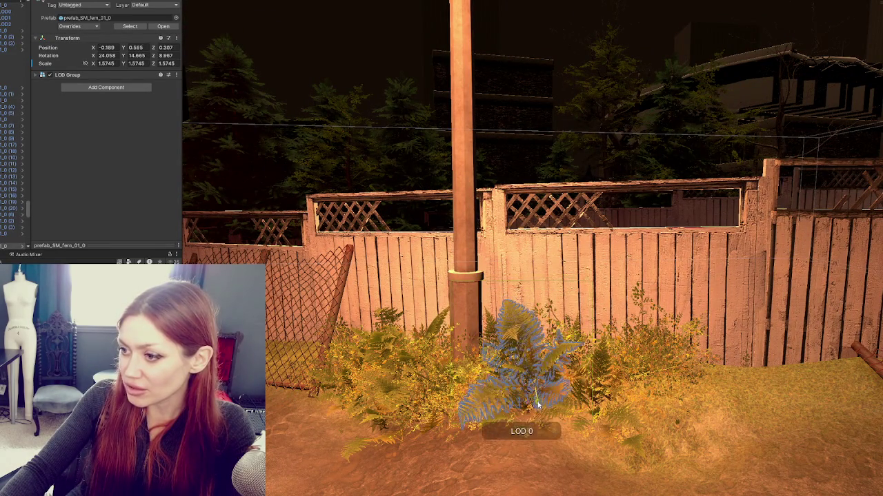
left_click(631, 385)
key("f")
mouse_move(450, 412)
left_mouse_down()
mouse_move(504, 421)
mouse_move(507, 430)
left_mouse_up()
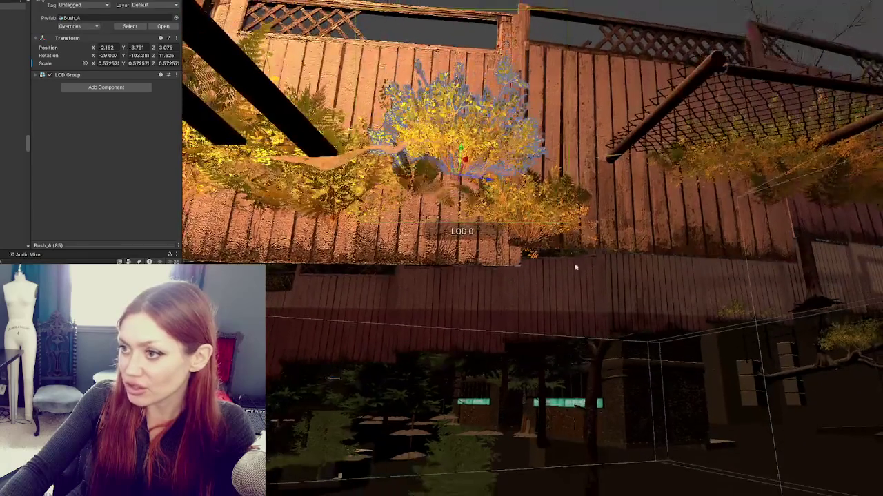
Set a bush down onto the ground and tilt it to match the slope
left_click(561, 238)
left_click(535, 248)
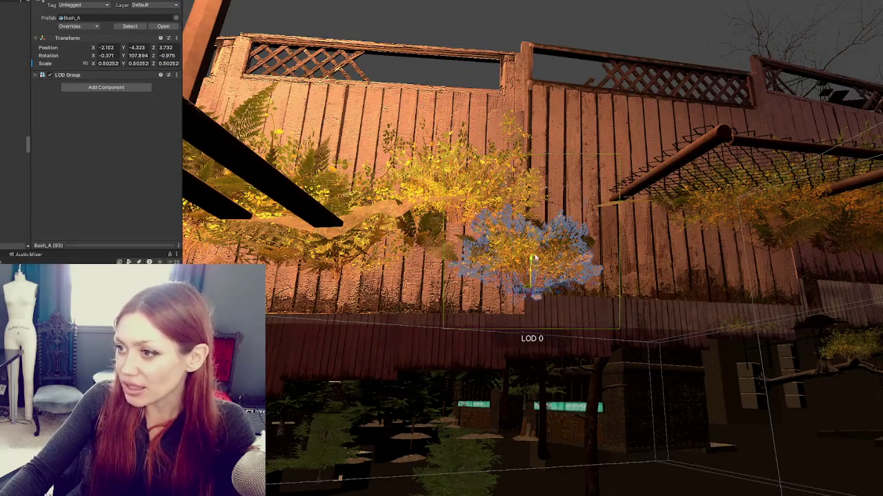
key("f")
mouse_move(490, 329)
left_mouse_down()
mouse_move(508, 324)
mouse_move(493, 315)
mouse_move(489, 324)
mouse_move(538, 306)
left_mouse_up()
key("e")
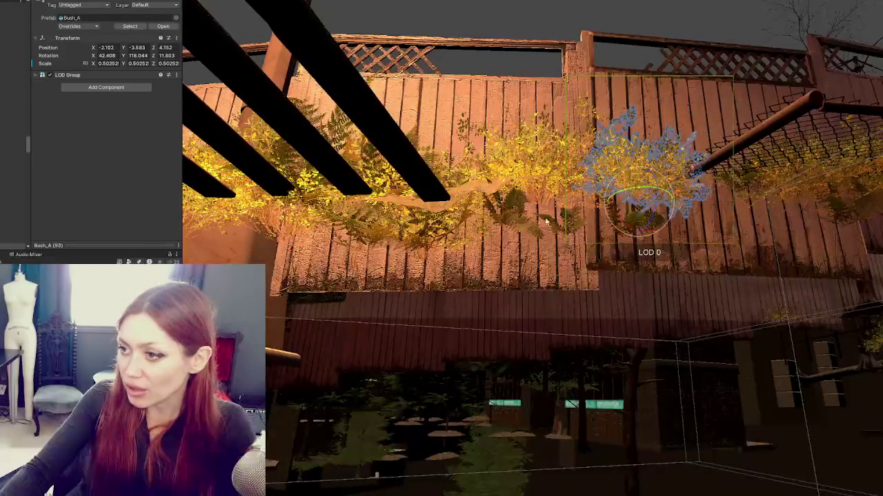
Raise a sunken fern out of the dirt and nudge it closer to the fence
left_click(550, 220)
key("f")
left_click_drag(456, 291, 462, 257)
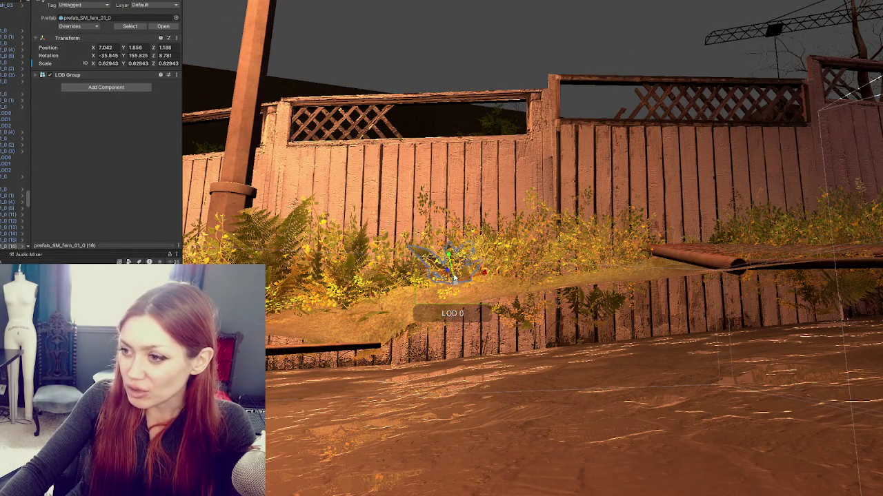
left_click_drag(462, 284, 456, 329)
scroll(462, 321, "down", 2)
mouse_move(561, 345)
left_mouse_down()
mouse_move(593, 376)
mouse_move(560, 262)
mouse_move(552, 163)
mouse_move(570, 315)
mouse_move(557, 353)
mouse_move(562, 376)
mouse_move(545, 339)
mouse_move(562, 361)
left_mouse_up()
scroll(598, 376, "down", 2)
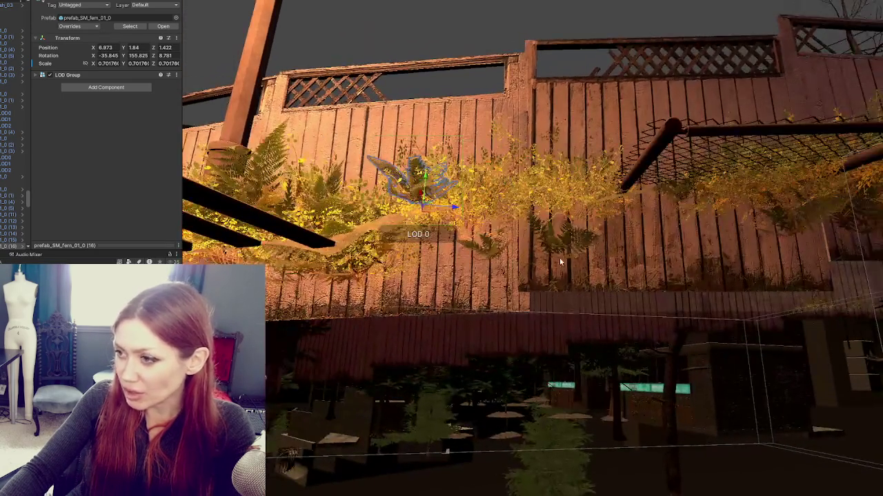
left_click(574, 250)
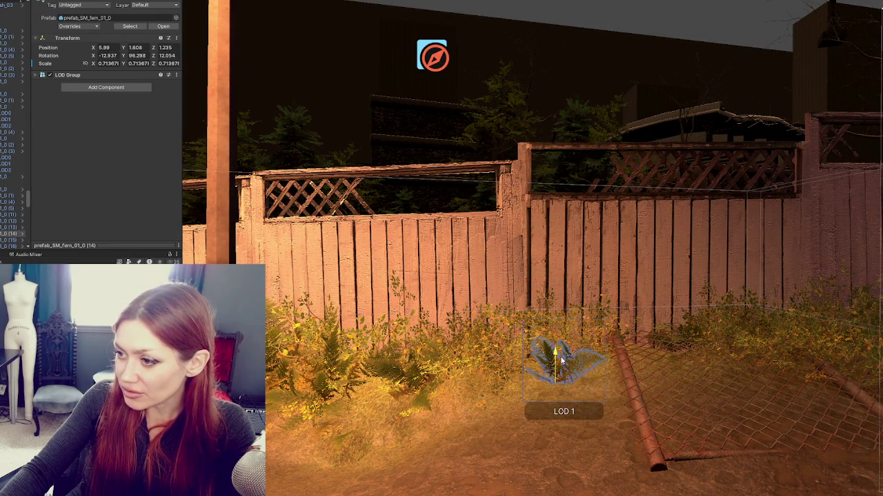
Add a fern at the mound's edge, raise it, and tilt the fern near the fallen pipe
left_click(427, 406)
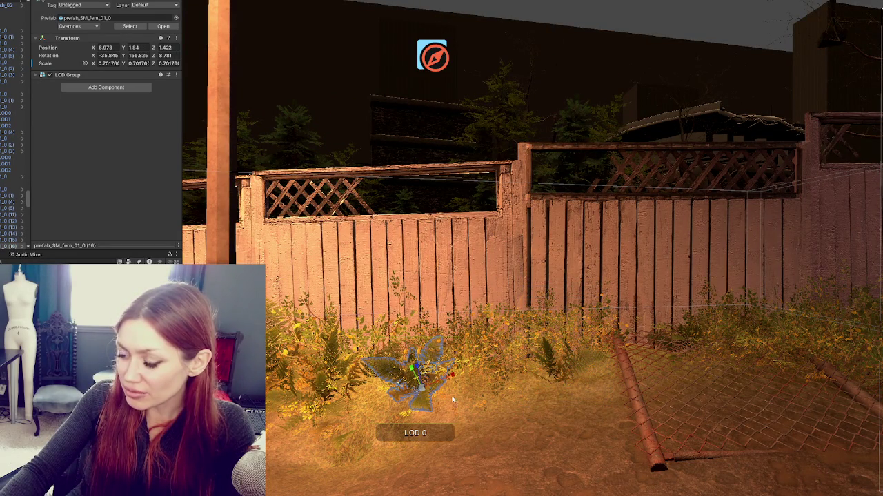
left_click_drag(442, 400, 455, 348)
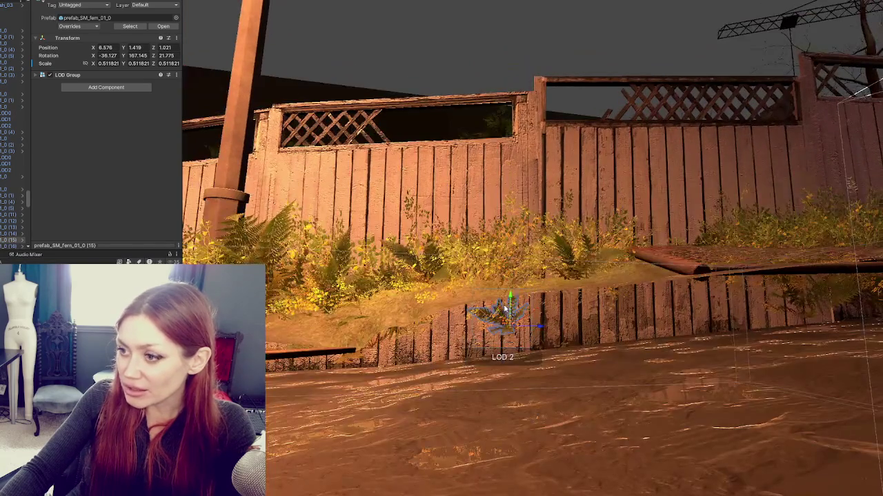
mouse_move(511, 298)
left_mouse_down()
mouse_move(511, 255)
mouse_move(551, 353)
mouse_move(570, 351)
mouse_move(563, 347)
left_mouse_up()
left_click(562, 364)
key("e")
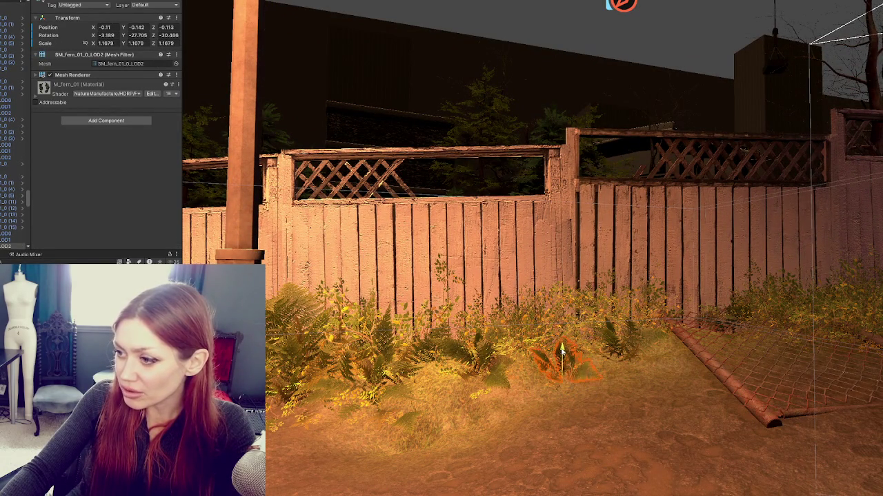
Lift another fern up into the bushes and move on to fern (11)
left_click(415, 422)
left_click_drag(424, 389, 428, 343)
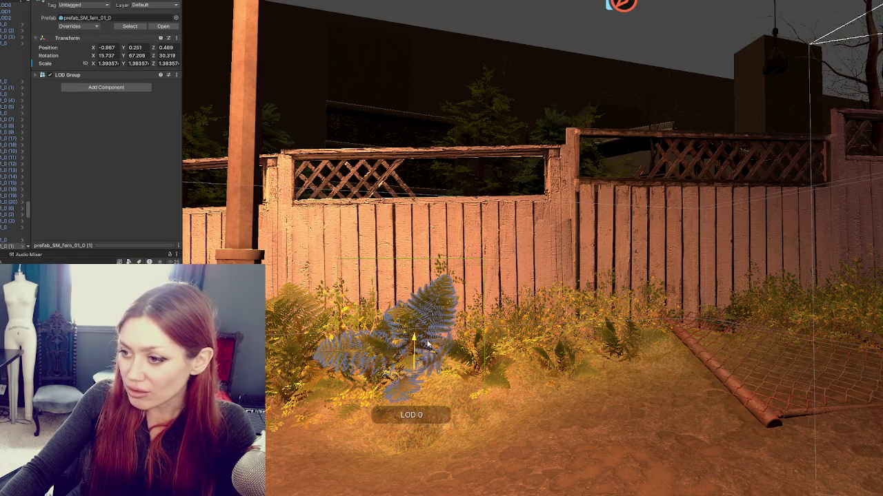
scroll(427, 343, "down", 5)
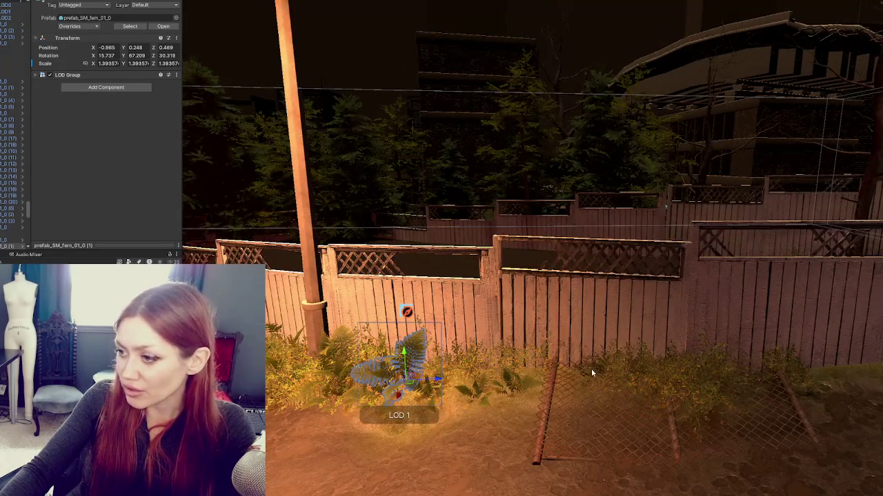
left_click(591, 368)
key("f")
left_click(724, 243)
Raise fern (12) onto the mound and nudge the sunken Bush_A out of the dirt
key("f")
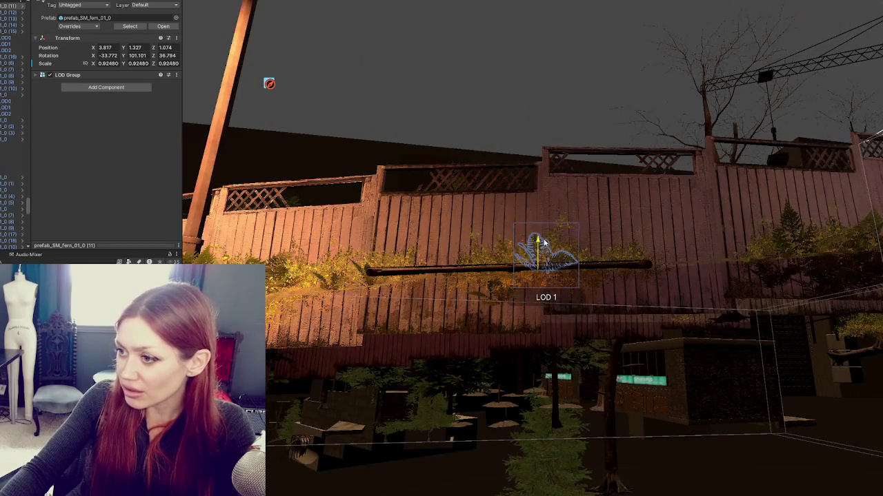
left_click(497, 302)
left_click_drag(500, 279, 500, 249)
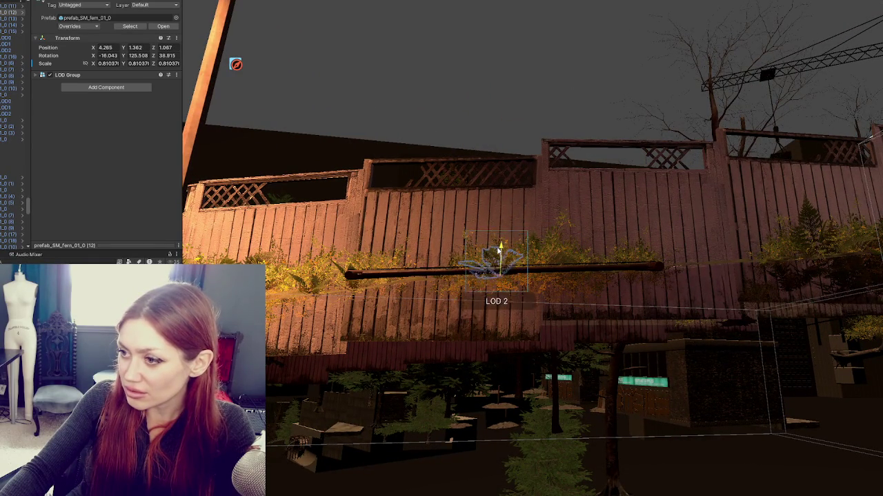
left_click(578, 283)
key("f")
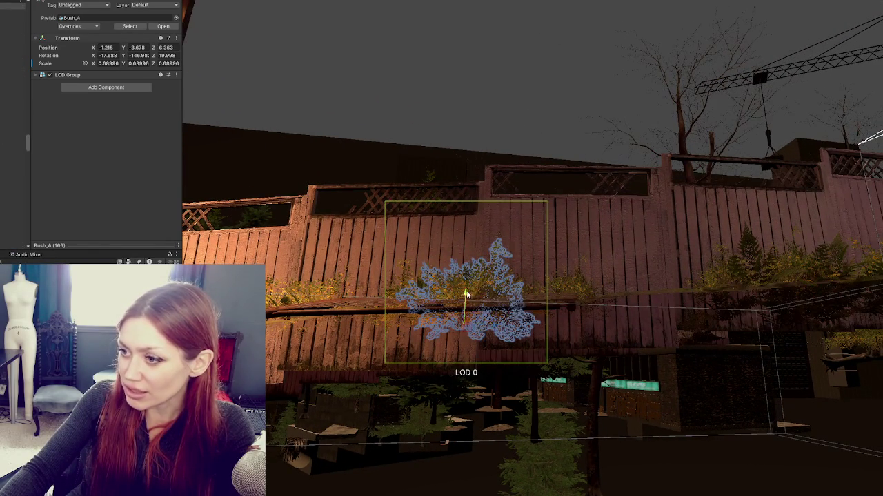
left_click_drag(466, 295, 466, 289)
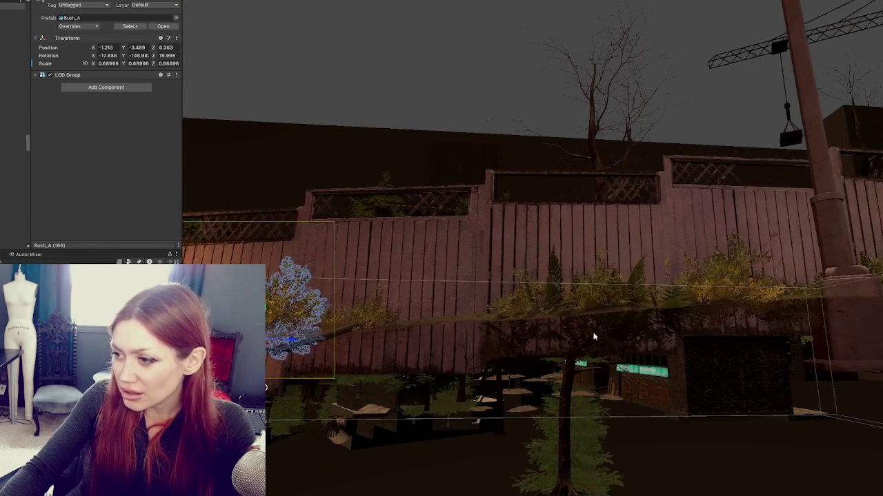
Lift ferns (4), (3) and (5) and Bush_A (171) above the dirt
left_click(597, 324)
left_click_drag(624, 313, 621, 281)
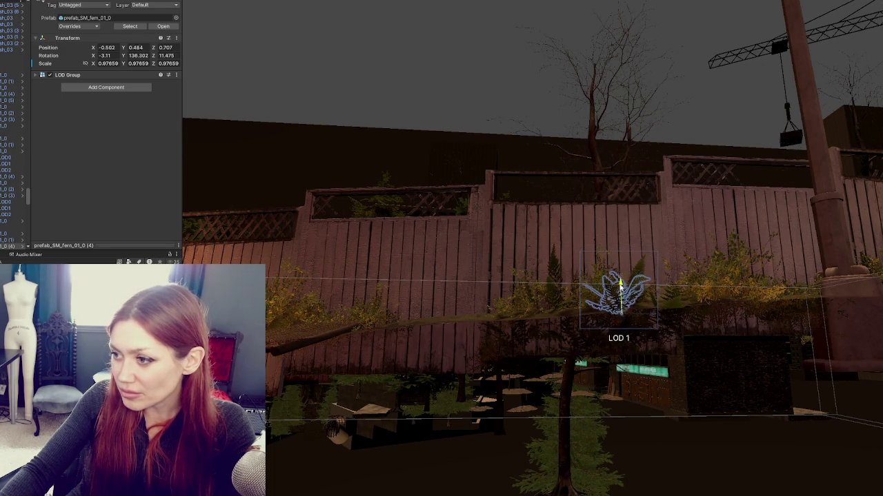
left_click(596, 341)
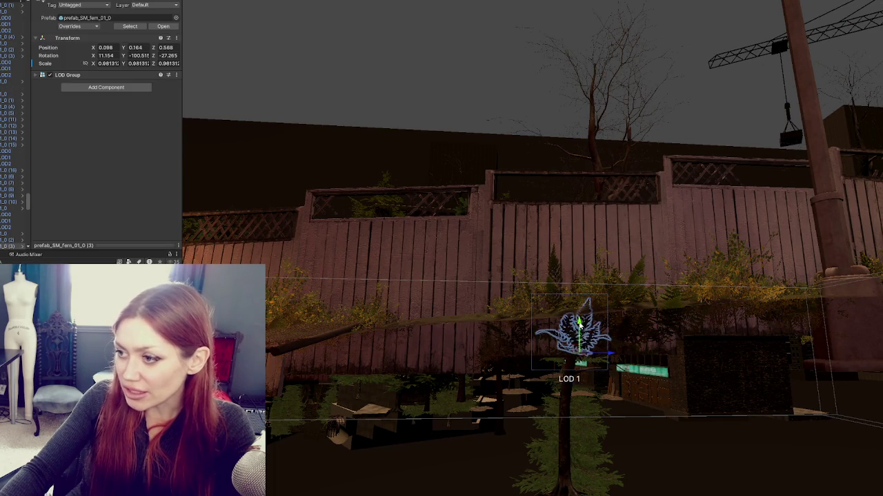
left_click_drag(581, 324, 581, 293)
left_click(575, 297)
left_click(516, 343)
left_click_drag(522, 326, 525, 302)
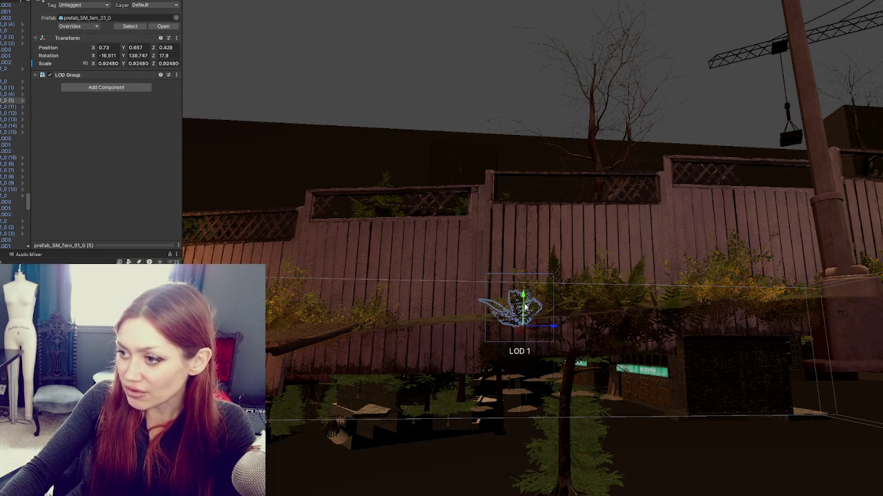
left_click(501, 350)
left_click(498, 339)
left_click_drag(499, 333, 503, 292)
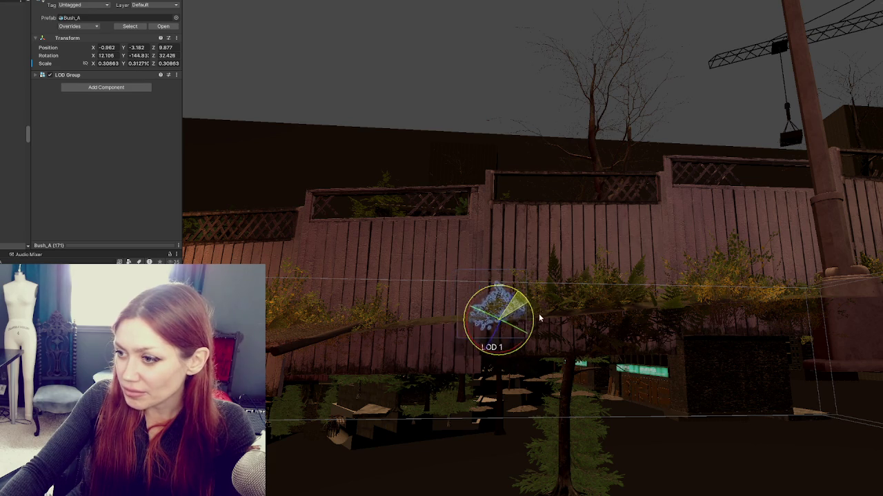
Raise the fern behind the beech tree and shift it left
left_click(521, 364)
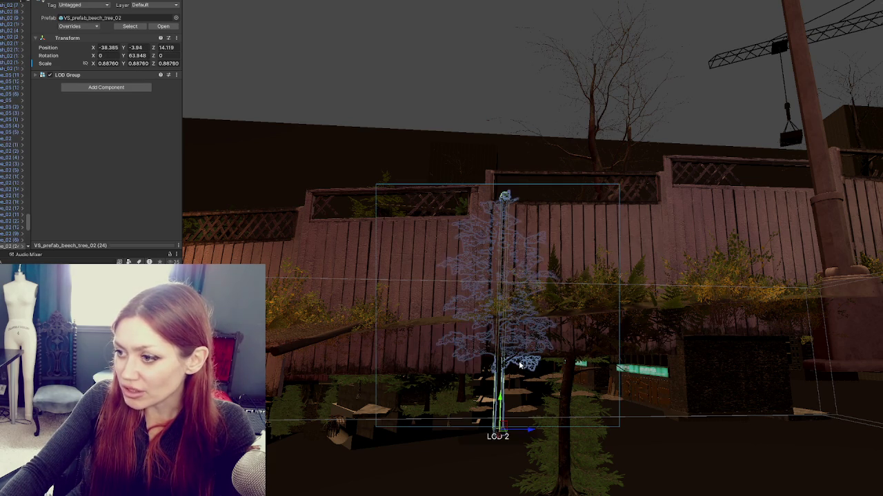
mouse_move(520, 365)
left_mouse_down()
mouse_move(593, 371)
mouse_move(621, 354)
mouse_move(619, 373)
left_mouse_up()
left_click(618, 372)
key("f")
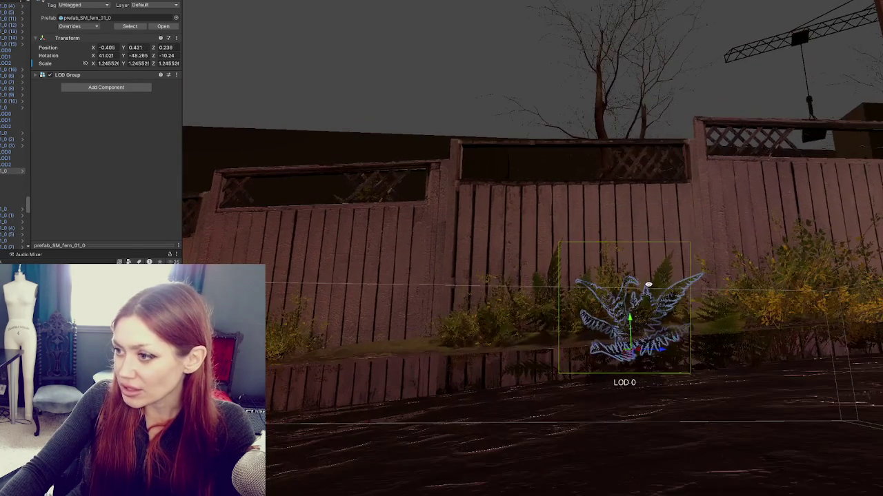
mouse_move(628, 313)
left_mouse_down()
mouse_move(629, 305)
mouse_move(646, 326)
mouse_move(640, 332)
mouse_move(629, 303)
left_mouse_up()
left_click(640, 332)
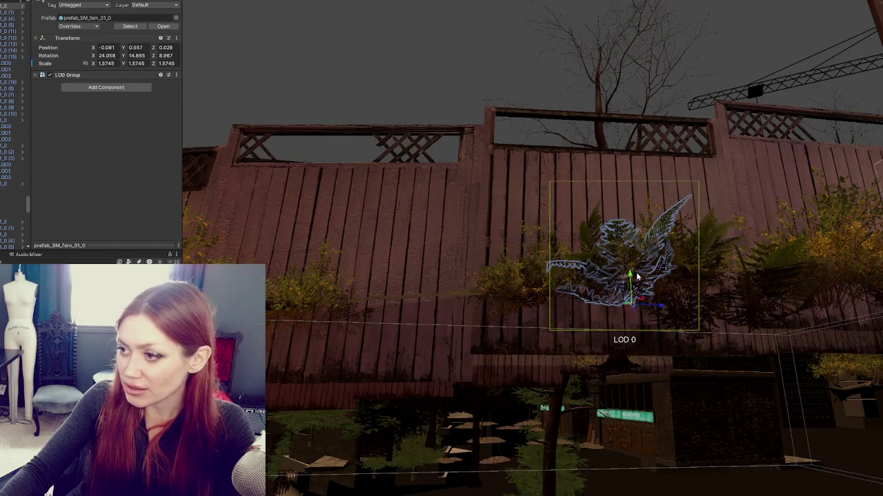
key("f")
Check fern (1) and select the whole Bush_A prefab beside it
mouse_move(611, 386)
left_mouse_down()
mouse_move(664, 315)
mouse_move(670, 293)
mouse_move(624, 345)
mouse_move(649, 278)
mouse_move(646, 311)
mouse_move(665, 335)
mouse_move(657, 372)
left_mouse_up()
left_click(666, 310)
left_click(633, 341)
left_click(646, 311)
left_click(673, 297)
left_click(657, 373)
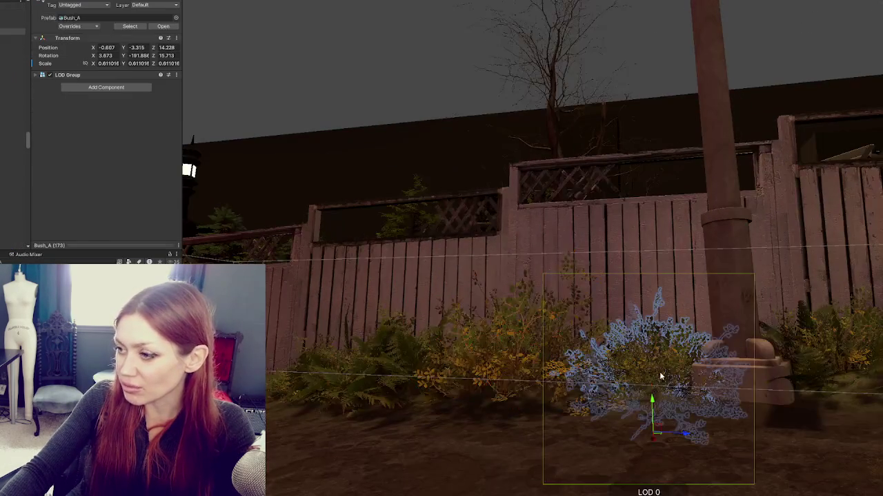
Raise Bush_A (217) out of the dirt onto the fence-side mound
mouse_move(552, 379)
left_mouse_down()
mouse_move(584, 387)
mouse_move(597, 370)
left_mouse_up()
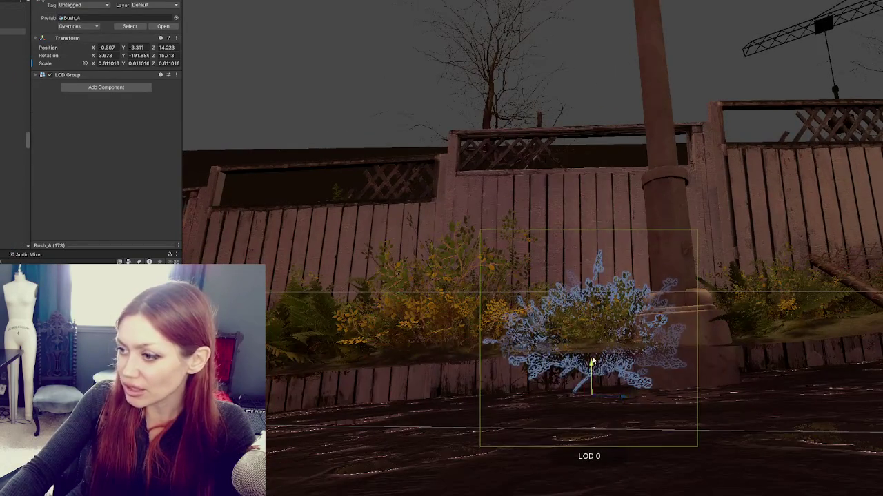
left_click(562, 373)
left_click(593, 345)
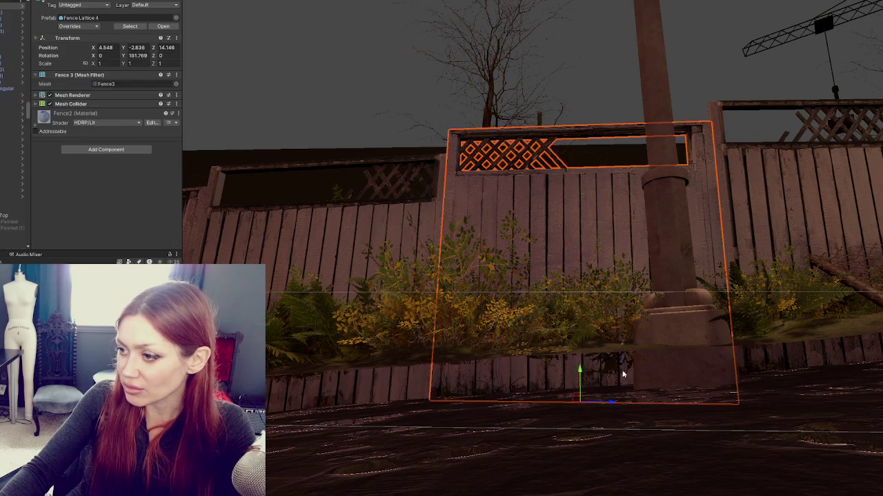
left_click(617, 355)
left_click(624, 343)
mouse_move(624, 344)
left_mouse_down()
mouse_move(650, 357)
mouse_move(667, 395)
mouse_move(660, 364)
mouse_move(506, 393)
mouse_move(533, 368)
mouse_move(605, 349)
mouse_move(522, 354)
mouse_move(644, 368)
left_mouse_up()
left_click(693, 343)
left_click_drag(694, 343, 678, 252)
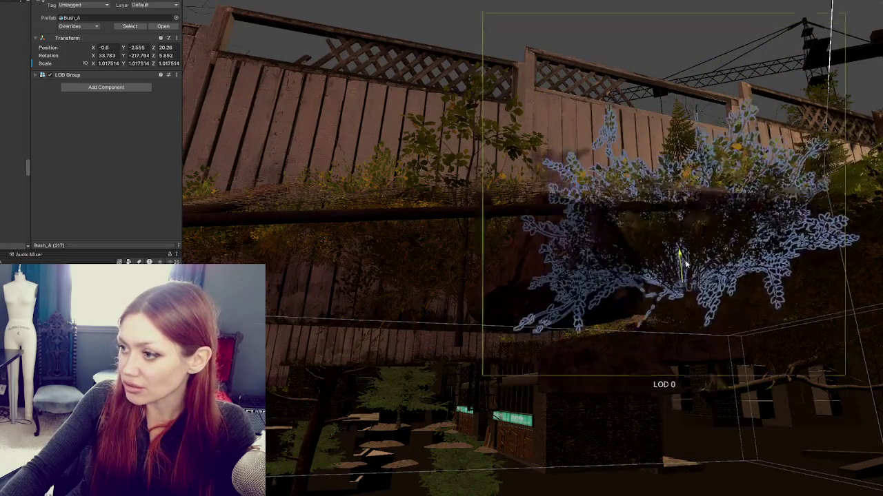
key("f")
left_click_drag(523, 424, 524, 404)
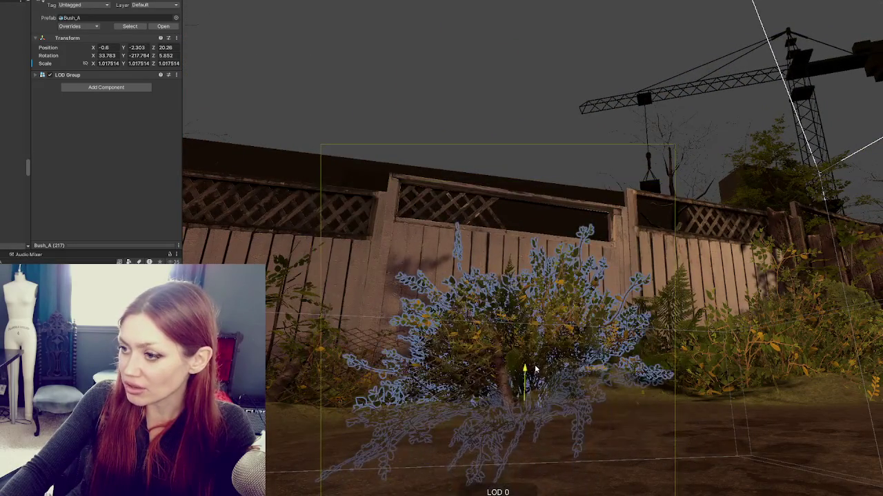
Lift the next buried bush, Bush_A (42), onto the mound
left_click_drag(659, 373, 637, 362)
left_click(637, 362)
key("f")
mouse_move(501, 378)
left_mouse_down()
mouse_move(513, 324)
mouse_move(630, 365)
mouse_move(698, 326)
mouse_move(558, 345)
left_mouse_up()
Raise the bush beside the rock on the mound upward
left_click(698, 325)
left_click(653, 330)
left_click(339, 371)
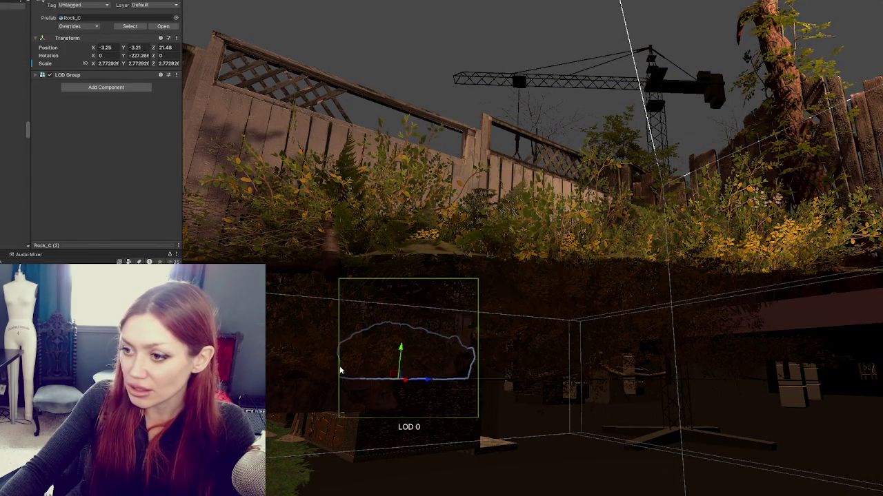
left_click(356, 370)
left_click_drag(364, 348, 398, 275)
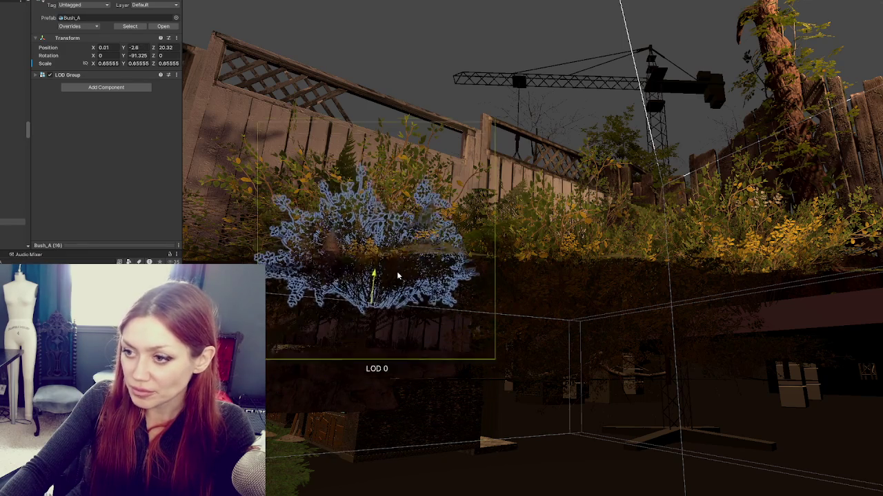
Raise Bush_A (48) out of the dirt and onto the mound
left_click(584, 356)
left_click(584, 296)
left_click(584, 352)
mouse_move(583, 353)
left_mouse_down()
mouse_move(596, 289)
mouse_move(610, 343)
left_mouse_up()
mouse_move(537, 404)
left_mouse_down()
mouse_move(532, 353)
mouse_move(533, 366)
left_mouse_up()
key("f")
Lift Bush_A (15) and Bush_A (12) onto the mound, sliding Bush_A (12) right along the fence
left_click(634, 345)
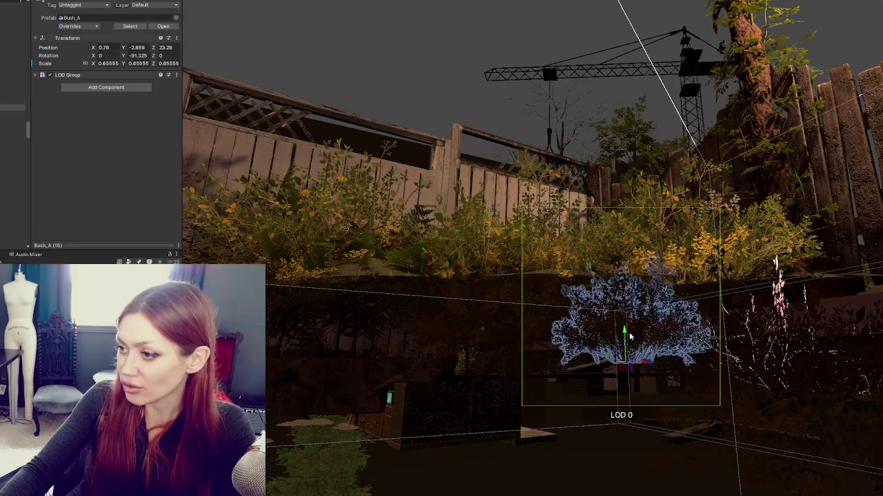
left_click_drag(627, 324, 638, 272)
left_click(509, 351)
left_click(522, 295)
left_click(518, 351)
left_click_drag(518, 352, 528, 280)
key("f")
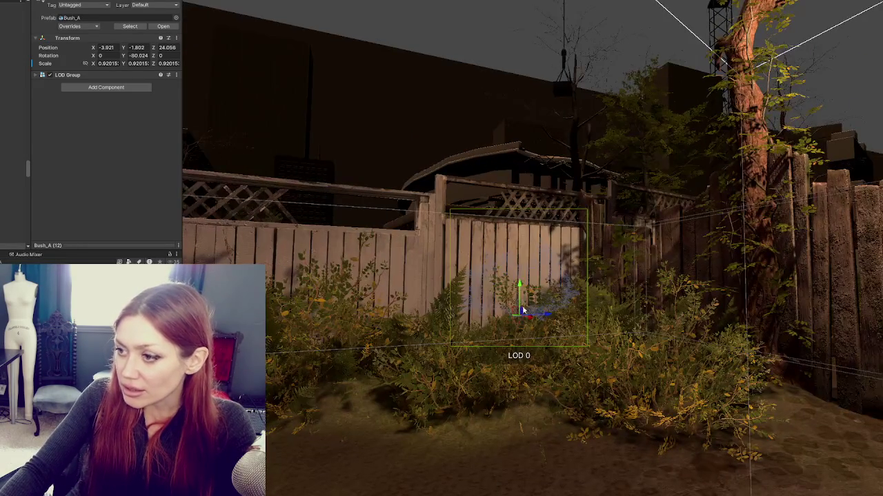
left_click_drag(537, 330, 582, 351)
mouse_move(576, 294)
left_mouse_down()
mouse_move(573, 302)
mouse_move(761, 463)
mouse_move(731, 370)
mouse_move(758, 341)
mouse_move(533, 426)
left_mouse_up()
Move the Scene view over to the yard by the CLOSED sign
left_click(730, 370)
mouse_move(580, 334)
left_mouse_down()
mouse_move(512, 351)
mouse_move(518, 375)
left_mouse_up()
left_click_drag(706, 393, 844, 320)
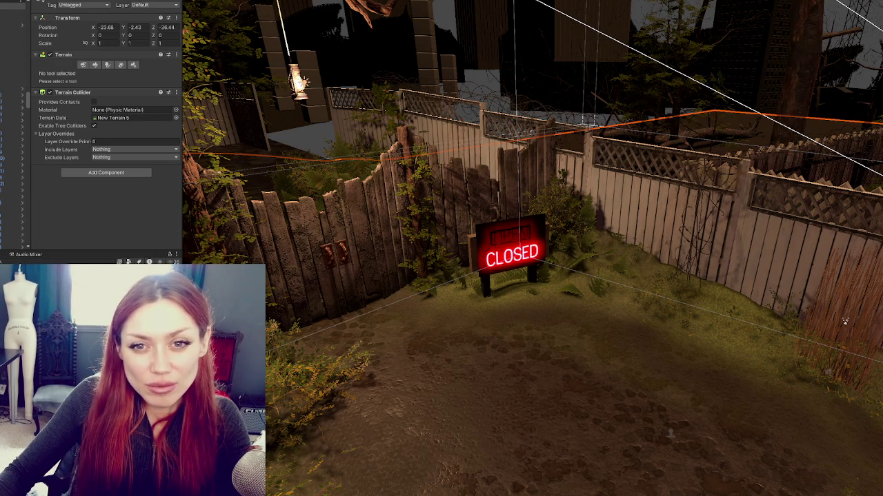
Raise the Bush_A sunk below the terrain near the CLOSED sign up out of the ground
scroll(476, 248, "up", 10)
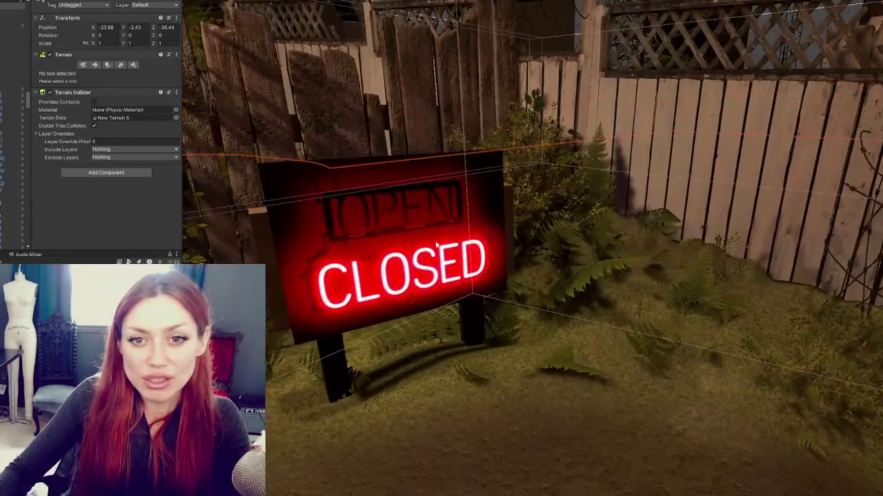
left_click_drag(436, 245, 524, 255)
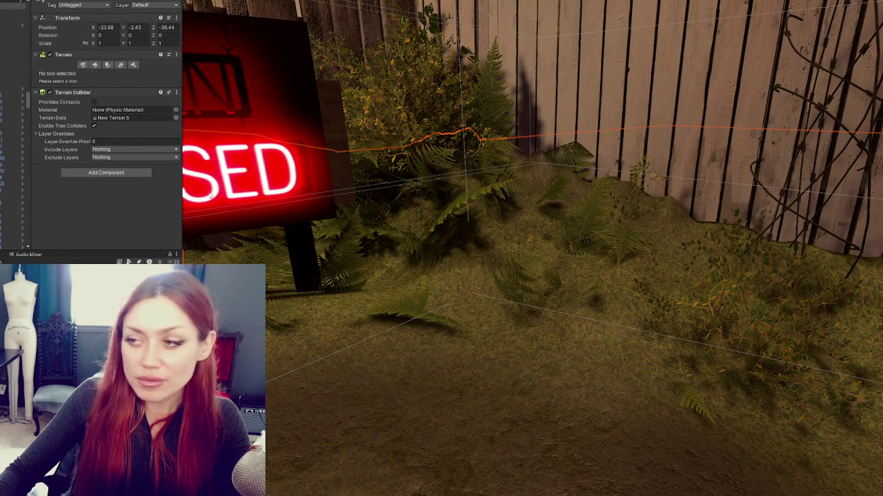
left_click_drag(535, 196, 584, 238)
left_click_drag(564, 227, 548, 198)
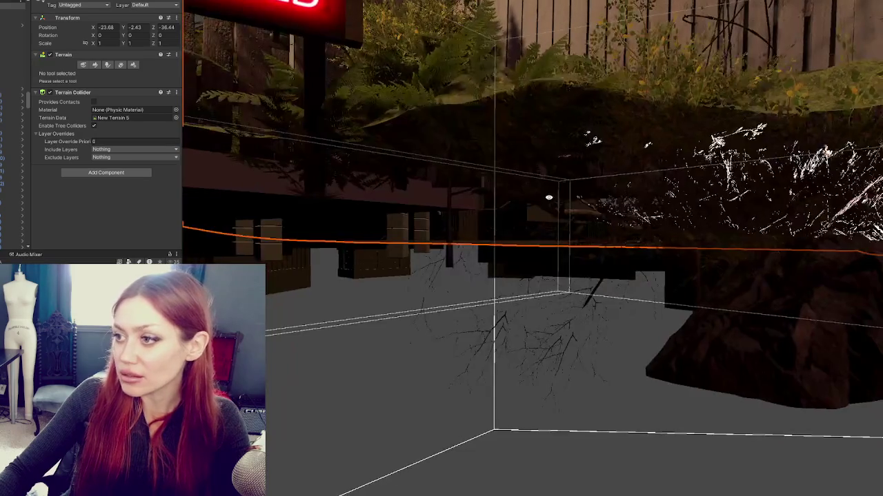
mouse_move(657, 192)
left_mouse_down()
mouse_move(648, 232)
mouse_move(733, 254)
left_mouse_up()
left_click(694, 275)
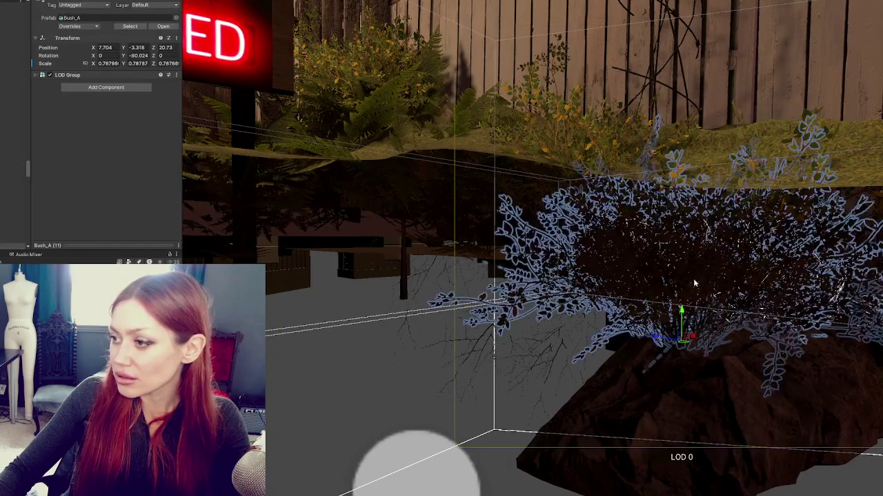
mouse_move(682, 312)
left_mouse_down()
mouse_move(686, 200)
mouse_move(700, 258)
left_mouse_up()
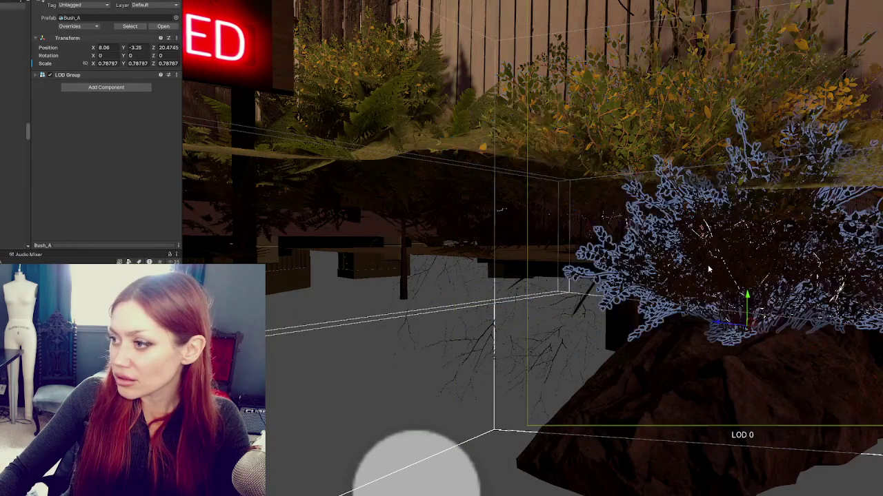
left_click_drag(744, 295, 749, 178)
Lift Rock_C beneath the bush up to the ground surface
scroll(791, 223, "down", 2)
scroll(791, 223, "up", 3)
left_click(618, 278)
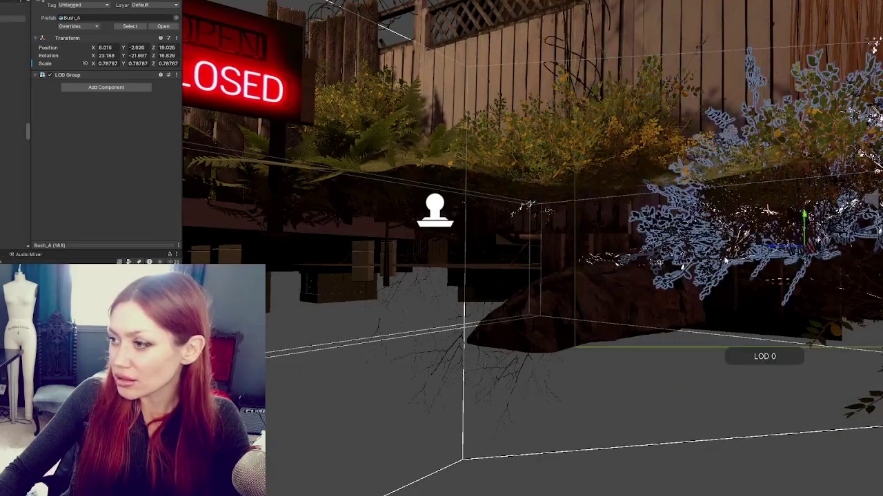
left_click(618, 278)
key("f")
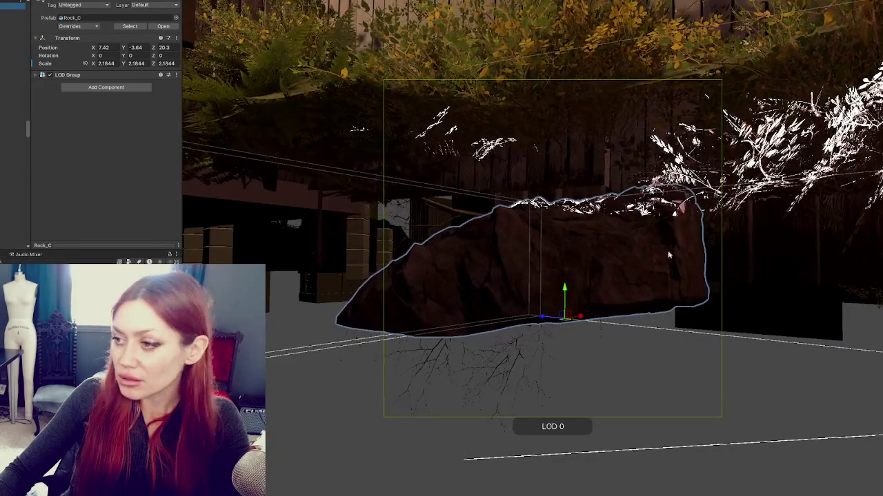
left_click_drag(566, 289, 593, 199)
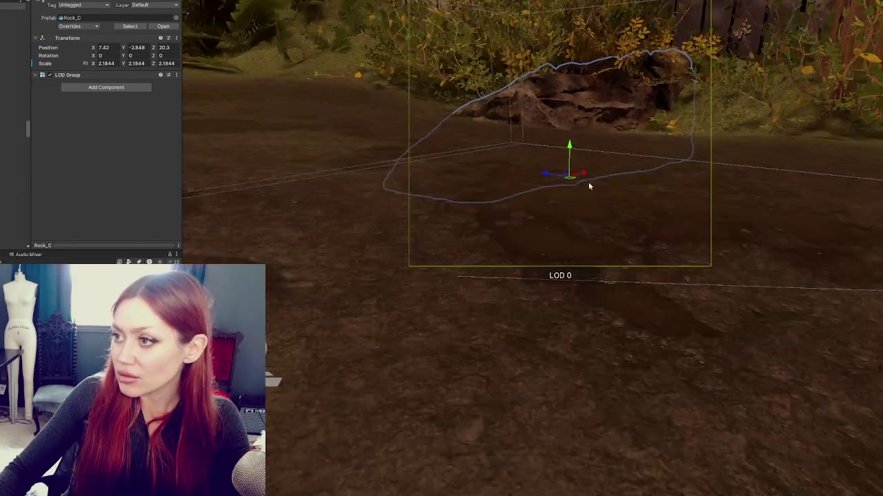
mouse_move(582, 148)
left_mouse_down()
mouse_move(575, 90)
mouse_move(576, 99)
left_mouse_up()
left_click(576, 104)
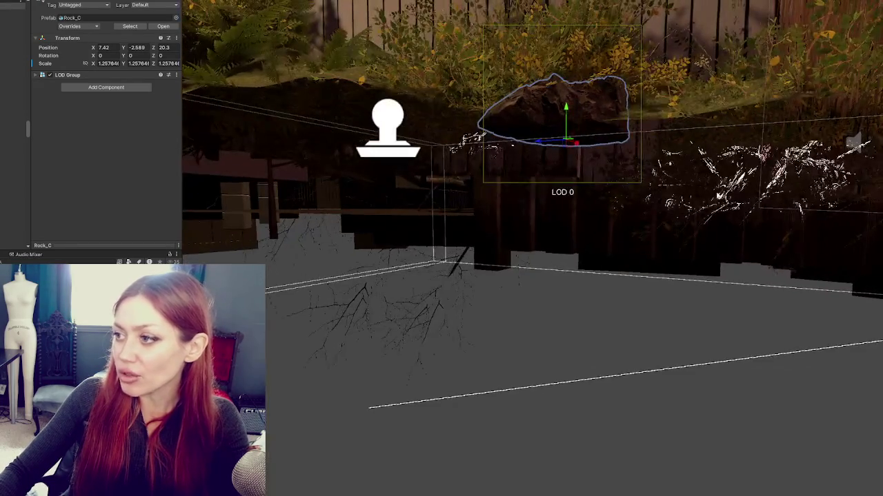
Raise the bush slightly higher and begin re-tilting it
left_click(675, 203)
key("f")
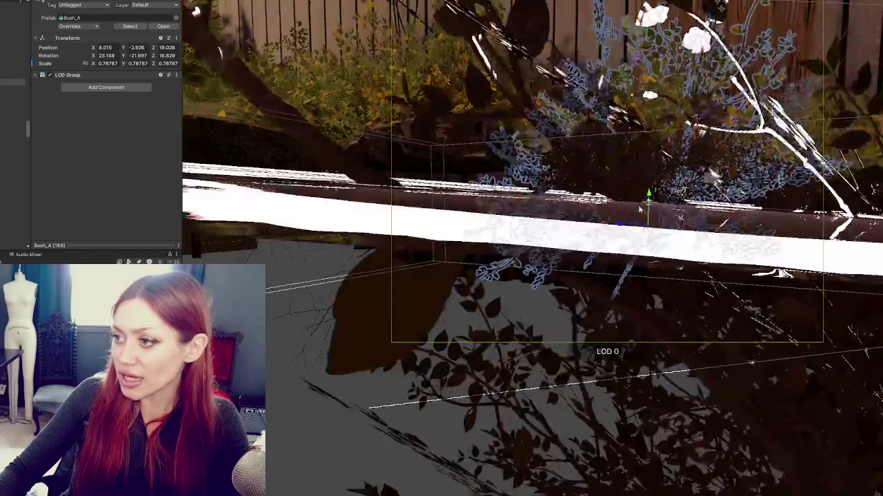
mouse_move(648, 200)
left_mouse_down()
mouse_move(649, 166)
mouse_move(667, 227)
mouse_move(493, 202)
left_mouse_up()
key("e")
Lift three buried ferns by the fence and the CLOSED sign onto the ground
left_click(392, 187)
mouse_move(435, 206)
left_mouse_down()
mouse_move(430, 147)
mouse_move(429, 155)
left_mouse_up()
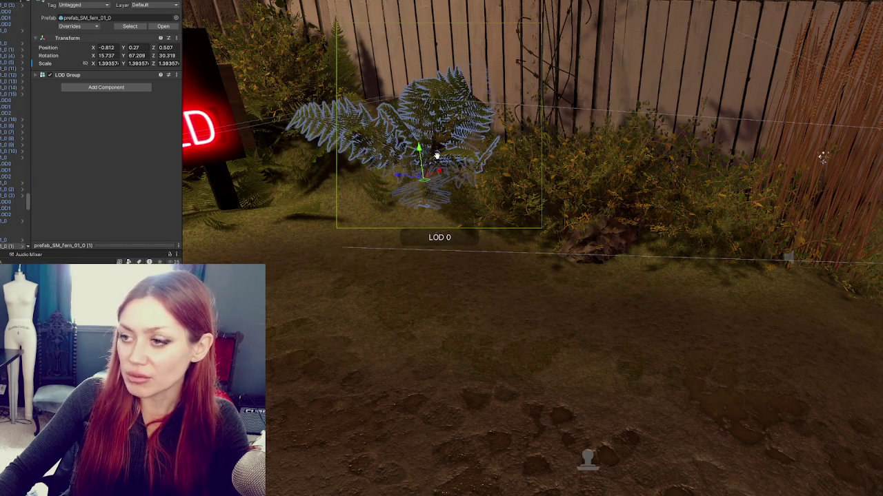
left_click(428, 225)
left_click_drag(443, 237, 435, 187)
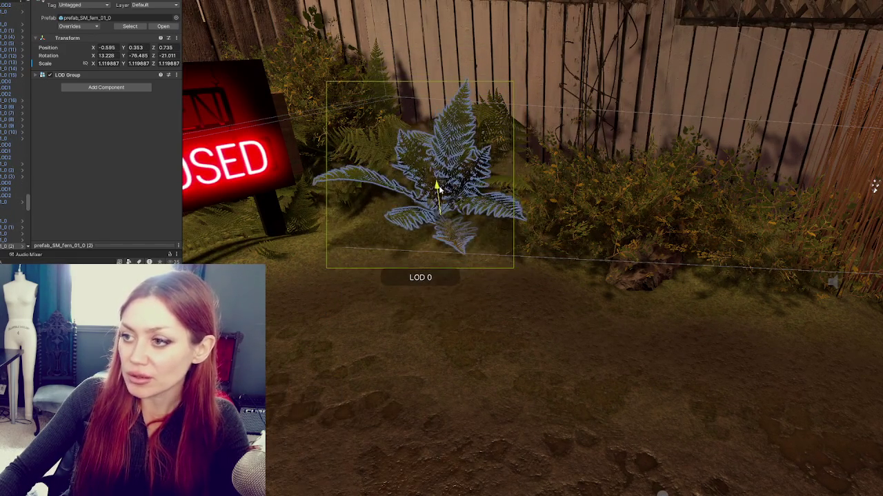
left_click(347, 199)
mouse_move(317, 207)
left_mouse_down()
mouse_move(306, 172)
mouse_move(317, 166)
mouse_move(431, 243)
mouse_move(482, 53)
left_mouse_up()
Duplicate a fern to place beside the CLOSED sign and raise another nearby fern
key("ctrl+d")
mouse_move(388, 262)
left_mouse_down()
mouse_move(338, 238)
mouse_move(423, 283)
mouse_move(414, 228)
mouse_move(544, 289)
left_mouse_up()
mouse_move(468, 271)
left_mouse_down()
mouse_move(502, 260)
mouse_move(496, 271)
mouse_move(513, 271)
mouse_move(426, 283)
mouse_move(458, 240)
left_mouse_up()
left_click(426, 283)
left_click_drag(407, 308, 411, 258)
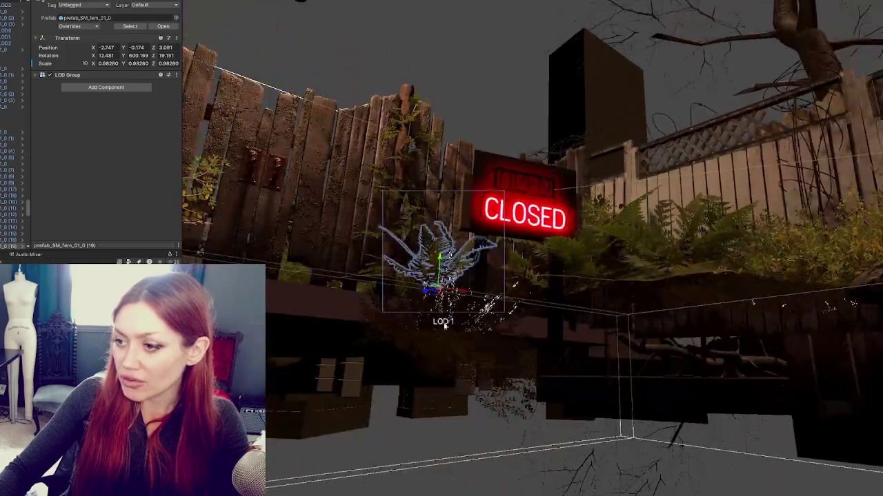
Raise a bush sunk below the terrain and slide it right along the fence
left_click(471, 328)
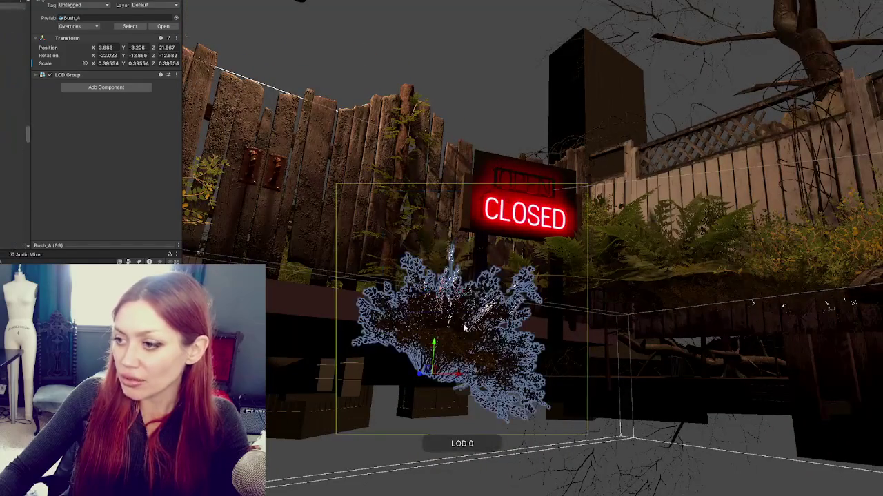
mouse_move(433, 343)
left_mouse_down()
mouse_move(442, 276)
mouse_move(434, 374)
left_mouse_up()
mouse_move(407, 421)
left_mouse_down()
mouse_move(410, 352)
mouse_move(428, 362)
left_mouse_up()
mouse_move(443, 391)
left_mouse_down()
mouse_move(723, 321)
mouse_move(610, 315)
left_mouse_up()
mouse_move(728, 325)
left_mouse_down()
mouse_move(684, 313)
mouse_move(627, 330)
mouse_move(651, 321)
mouse_move(612, 311)
mouse_move(655, 290)
left_mouse_up()
scroll(662, 324, "up", 2)
key("e")
key("w")
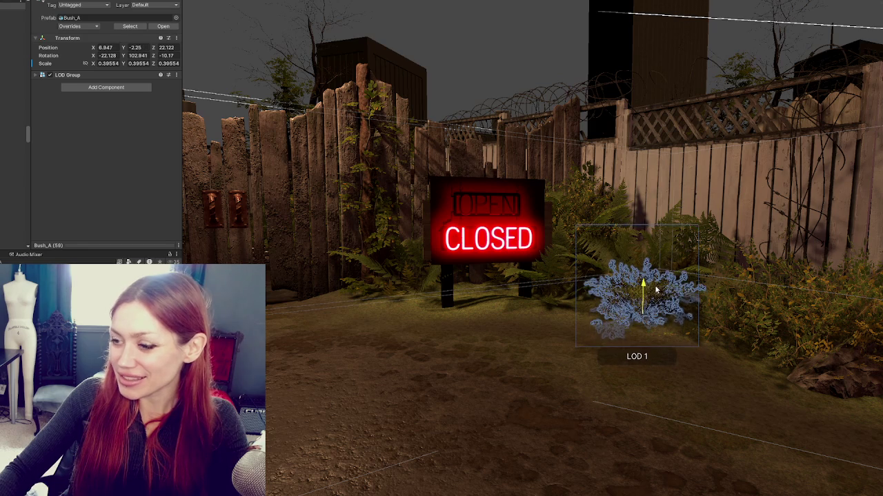
Move another bush onto the fence-side planting, lift it onto the ground and tilt it naturally
mouse_move(590, 332)
left_mouse_down()
mouse_move(550, 271)
mouse_move(609, 326)
mouse_move(566, 307)
mouse_move(579, 301)
mouse_move(492, 322)
mouse_move(483, 282)
left_mouse_up()
left_click(609, 326)
left_click(488, 278)
left_click(488, 278)
key("f")
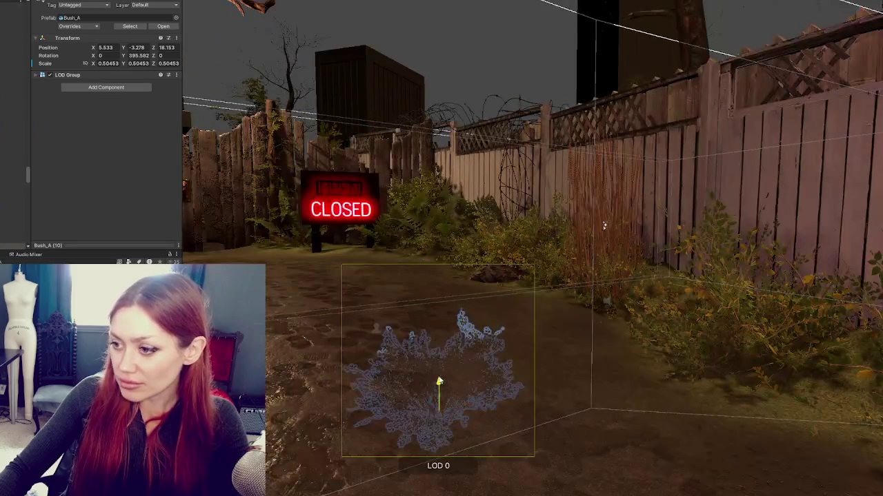
mouse_move(439, 381)
left_mouse_down()
mouse_move(457, 315)
mouse_move(627, 351)
mouse_move(674, 345)
left_mouse_up()
left_click_drag(665, 294, 663, 270)
scroll(662, 275, "down", 2)
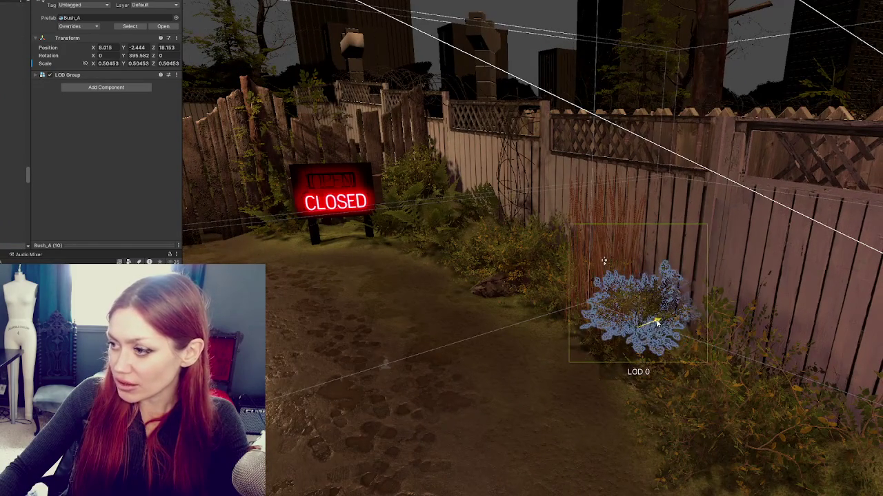
left_click_drag(648, 333, 668, 324)
key("w")
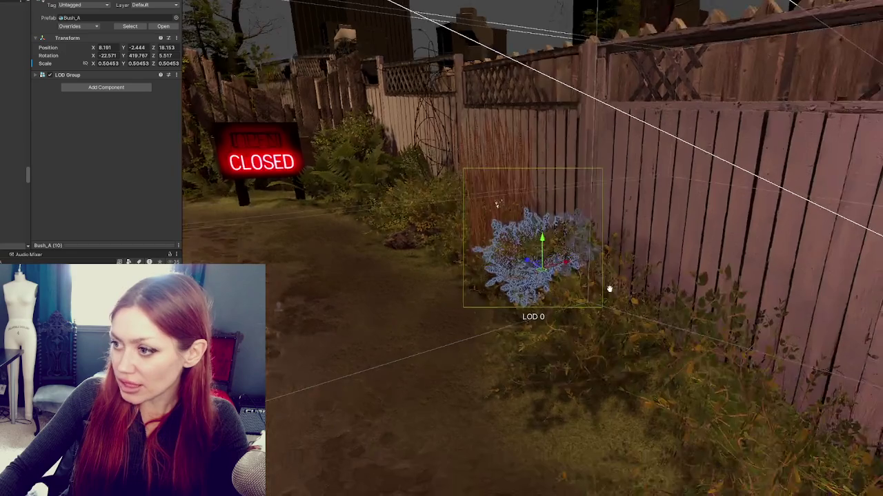
Raise a bush in the yard out of the terrain and shrink it slightly
left_click(631, 340)
key("f")
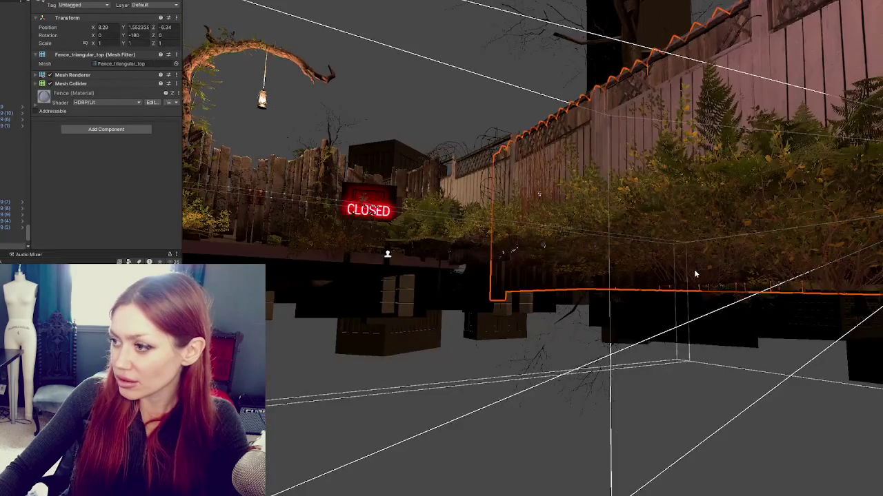
left_click(674, 278)
key("f")
left_click_drag(693, 327, 705, 282)
mouse_move(663, 370)
left_mouse_down()
mouse_move(649, 375)
mouse_move(711, 366)
mouse_move(682, 331)
left_mouse_up()
Undo the last six bush and fern edits
key("ctrl+z")
key("ctrl+z")
key("ctrl+z")
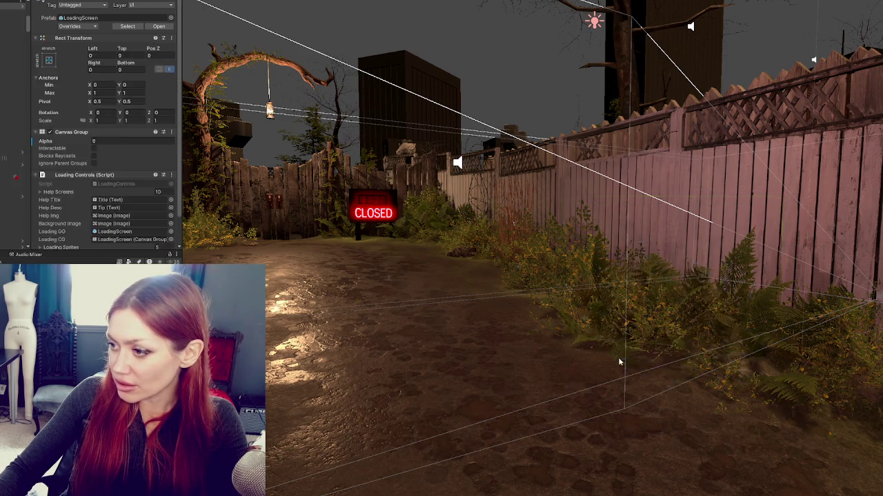
key("ctrl+z")
key("ctrl+z")
key("ctrl+z")
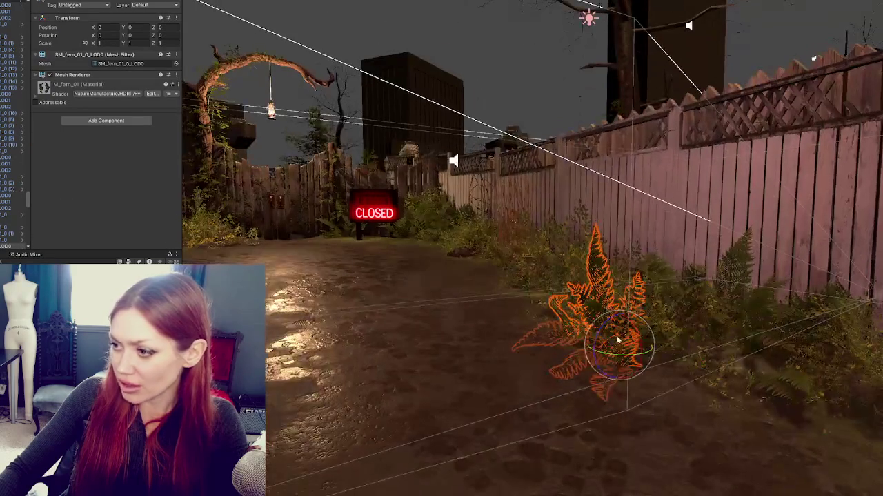
key("ctrl+z")
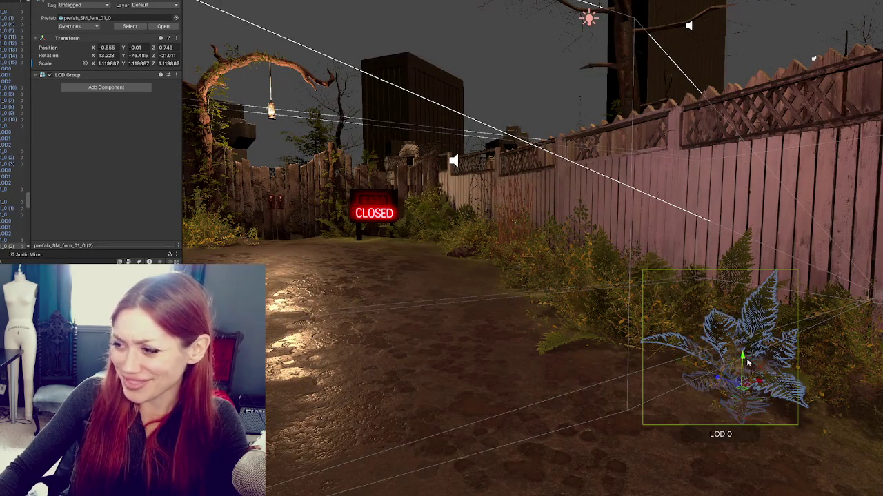
key("ctrl+z")
key("ctrl+z")
key("ctrl+z")
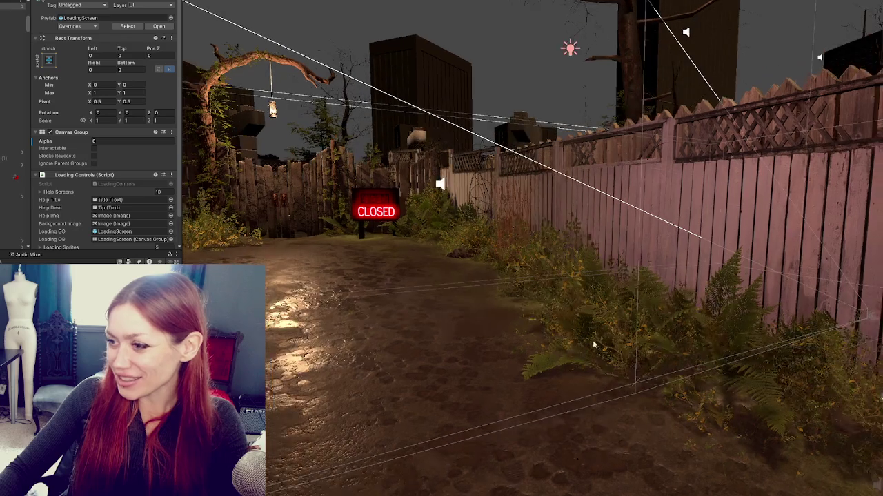
key("ctrl+z")
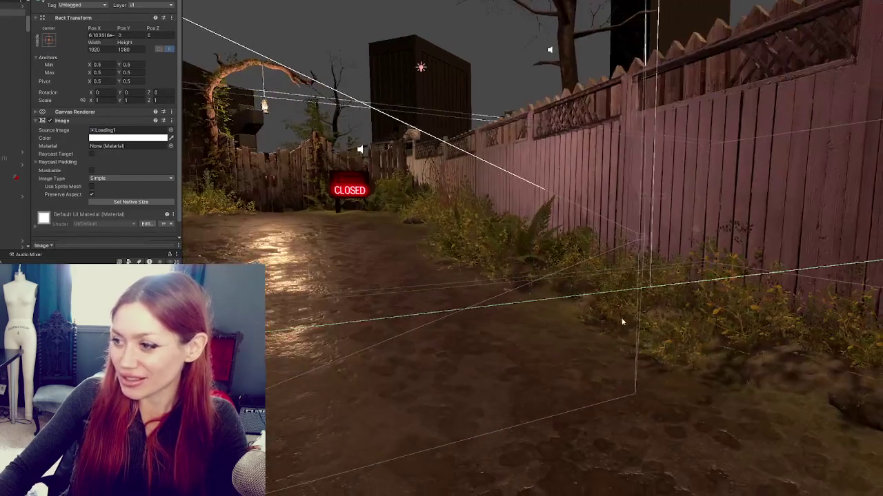
key("ctrl+z")
key("ctrl+z")
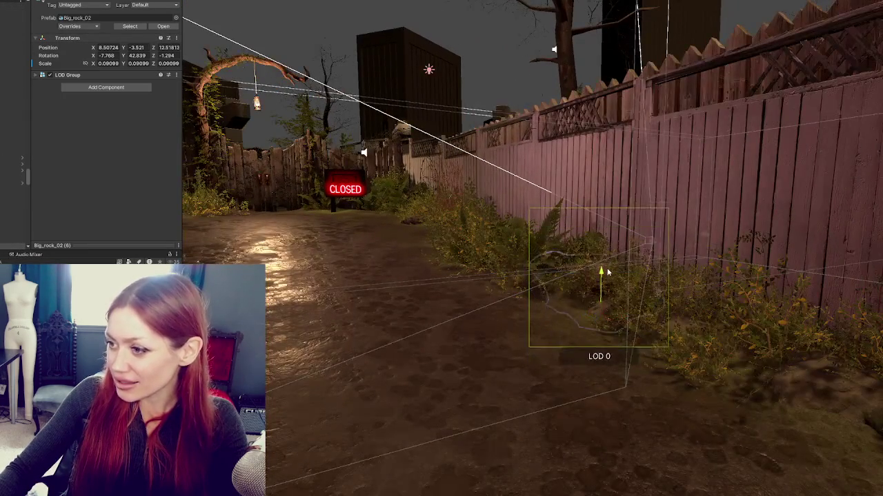
Raise the big rock toward the surface, picking among the overlapping rocks, then view the yard from overhead
mouse_move(608, 272)
left_mouse_down()
mouse_move(607, 238)
mouse_move(613, 279)
mouse_move(596, 262)
left_mouse_up()
left_click(646, 227)
left_click(670, 202)
left_click(671, 174)
left_click(729, 162)
left_click(779, 180)
left_click(803, 170)
left_click(807, 168)
scroll(785, 174, "down", 2)
left_click(728, 198)
left_click(730, 199)
left_click(731, 199)
left_click_drag(729, 199, 579, 321)
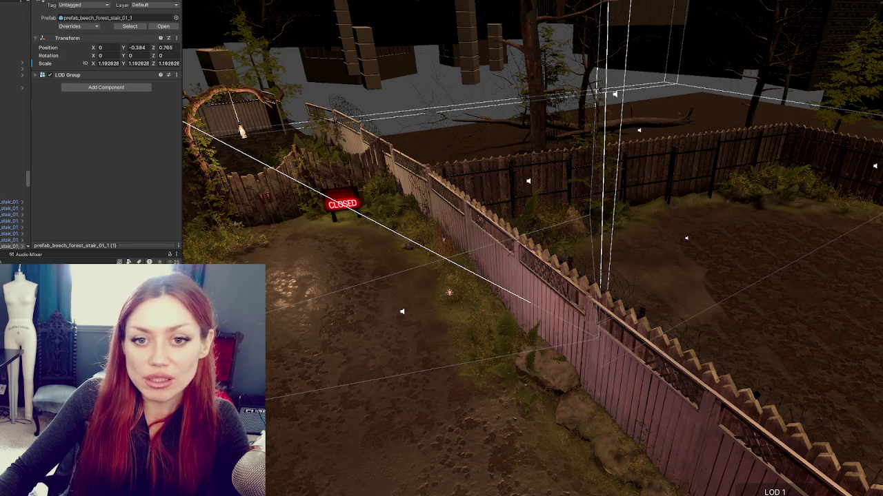
Pick out the fern in front of the fence-side rock and shift it slightly left
scroll(321, 301, "up", 5)
left_click(405, 331)
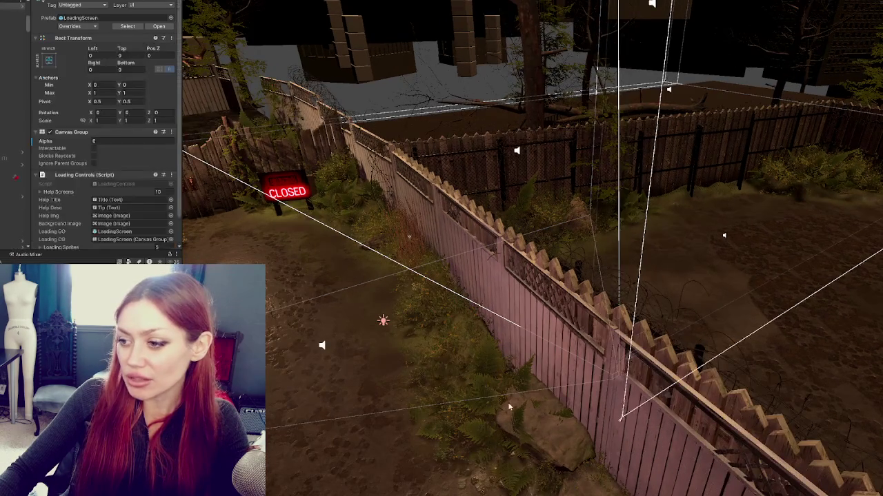
scroll(483, 290, "up", 5)
left_click(530, 293)
scroll(529, 293, "down", 5)
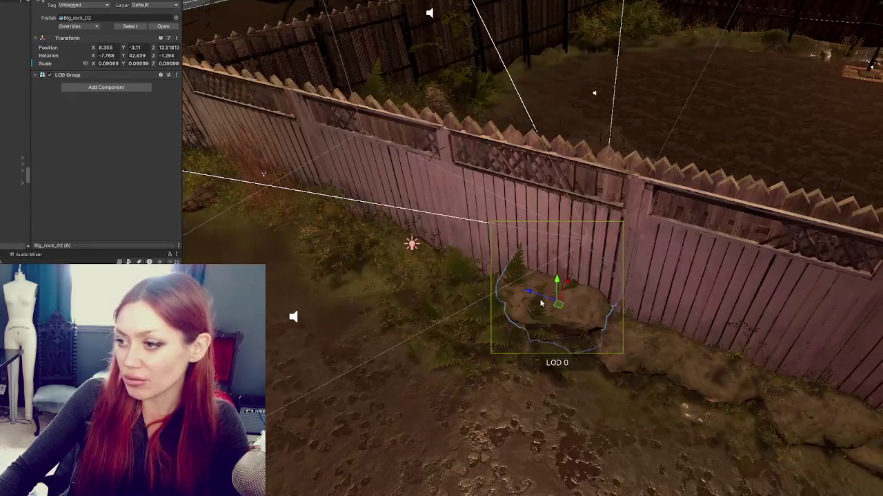
left_click(539, 307)
left_click(556, 357)
mouse_move(519, 337)
left_mouse_down()
mouse_move(542, 322)
mouse_move(579, 346)
left_mouse_up()
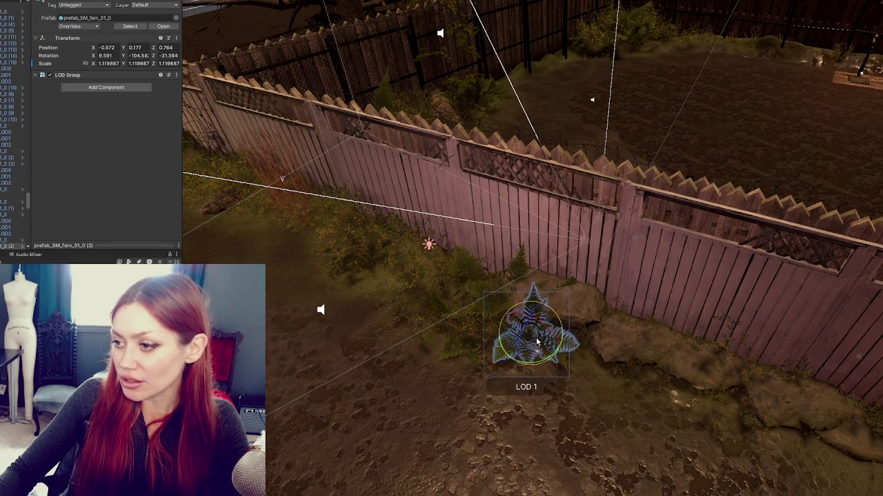
left_click(523, 285)
scroll(522, 287, "up", 3)
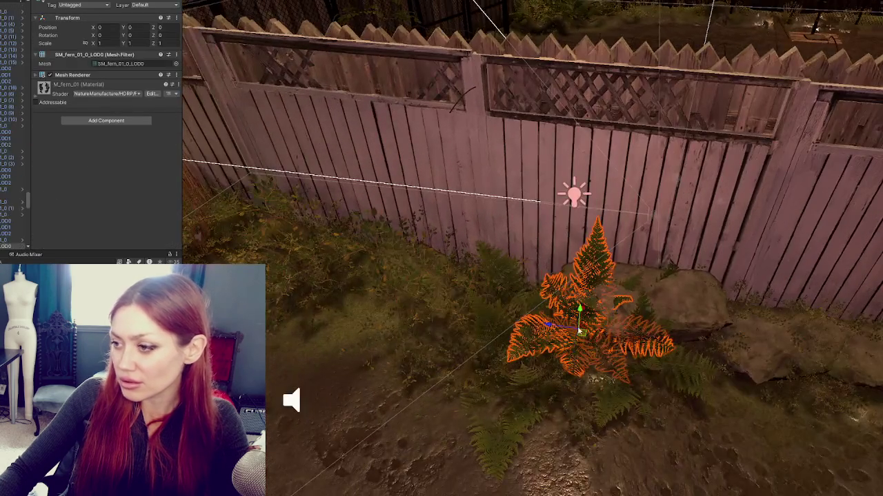
left_click_drag(581, 331, 517, 320)
Nudge two neighbouring ferns beside the rock along the ground and slightly left
left_click(637, 329)
mouse_move(631, 349)
left_mouse_down()
mouse_move(708, 358)
mouse_move(684, 336)
mouse_move(434, 321)
left_mouse_up()
left_click(667, 335)
key("w")
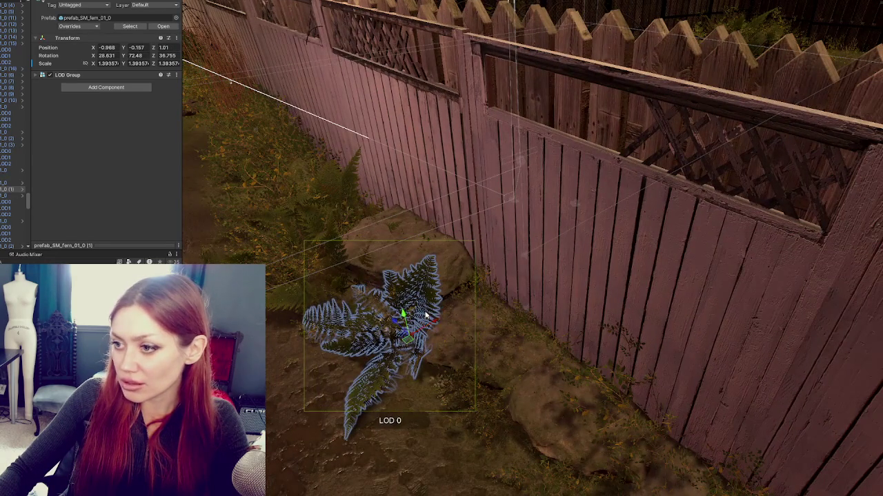
left_click(394, 226)
left_click(394, 226)
left_click(395, 227)
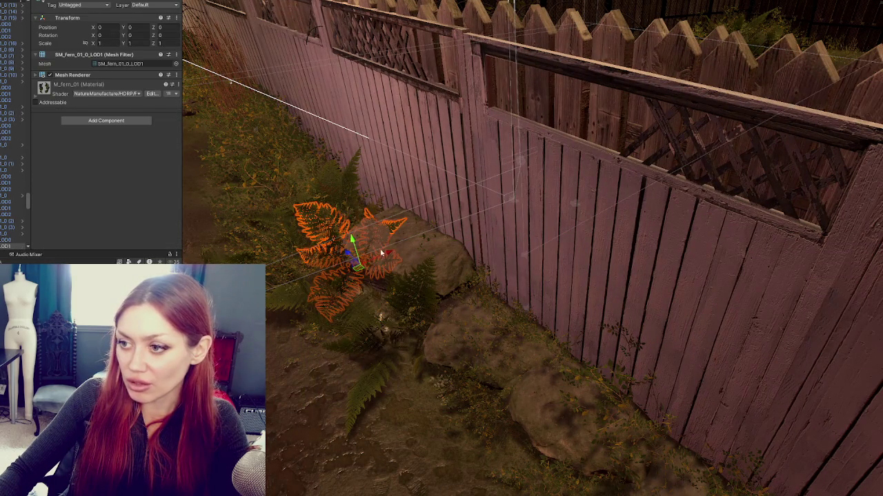
mouse_move(378, 258)
left_mouse_down()
mouse_move(346, 253)
mouse_move(355, 251)
mouse_move(311, 228)
mouse_move(318, 234)
left_mouse_up()
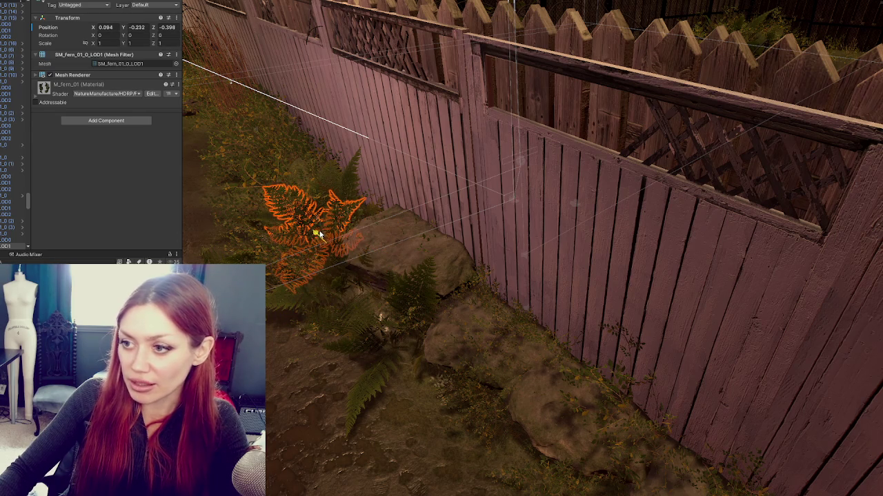
Reach the fern hidden beside the rock and shift it slightly left and down
left_click(363, 260)
left_click(362, 261)
left_click(365, 263)
left_click(366, 262)
left_click(364, 262)
left_click(363, 262)
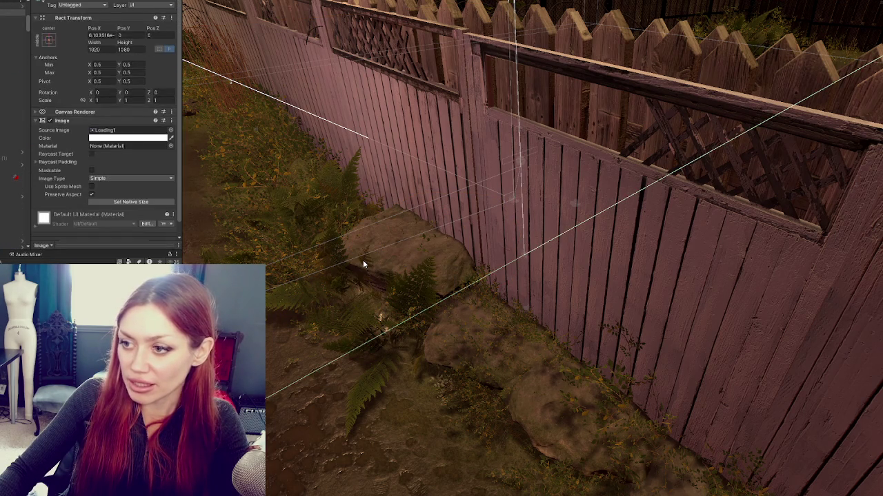
left_click(363, 262)
left_click_drag(380, 282, 374, 285)
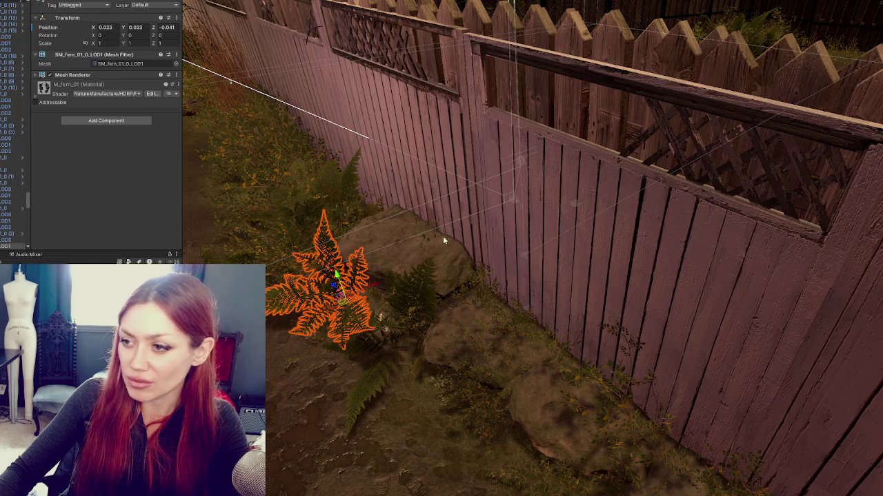
Undo a trial bush move, then reposition and rotate the fern in front of the rock
left_click(424, 238)
mouse_move(451, 295)
left_mouse_down()
mouse_move(469, 310)
mouse_move(460, 304)
left_mouse_up()
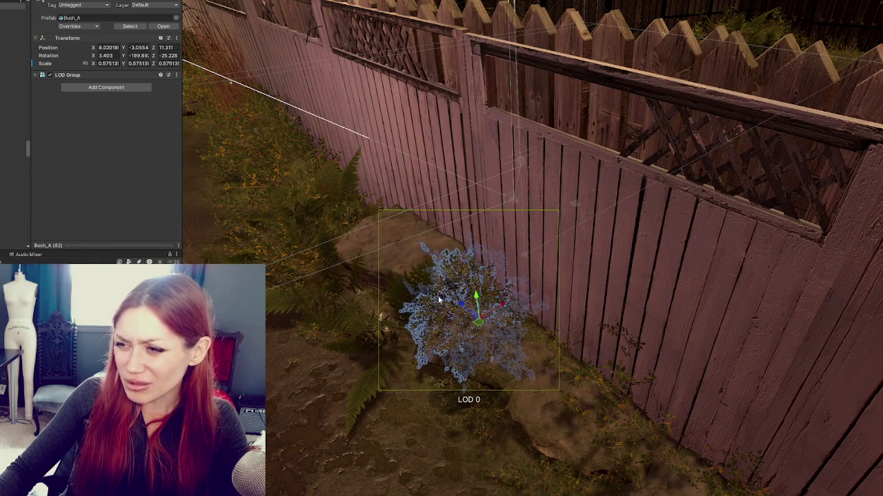
key("ctrl+z")
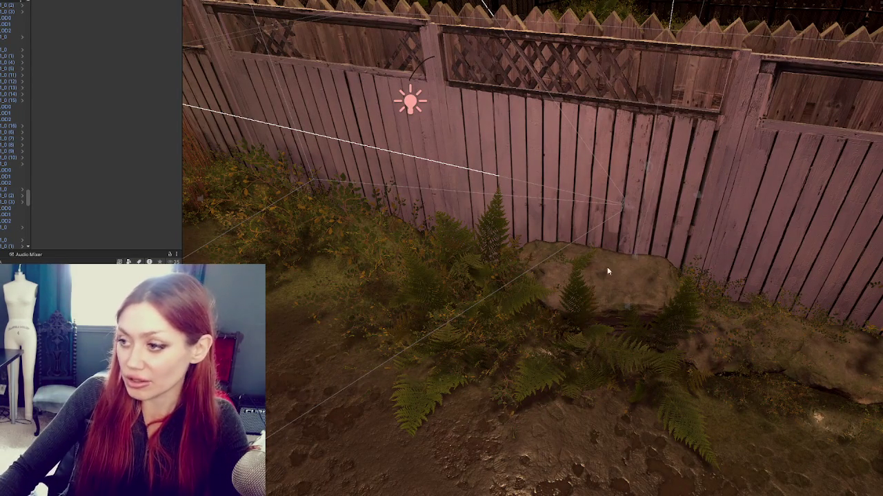
left_click(581, 259)
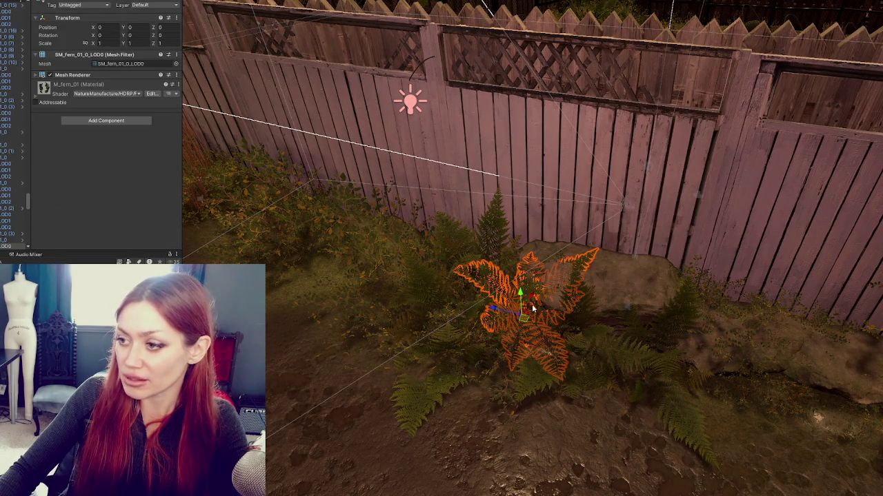
mouse_move(500, 312)
left_mouse_down()
mouse_move(495, 302)
mouse_move(509, 308)
mouse_move(511, 294)
mouse_move(533, 290)
mouse_move(515, 290)
left_mouse_up()
key("e")
Select and frame the rock behind the ferns, cycling through overlapping objects
left_click(448, 263)
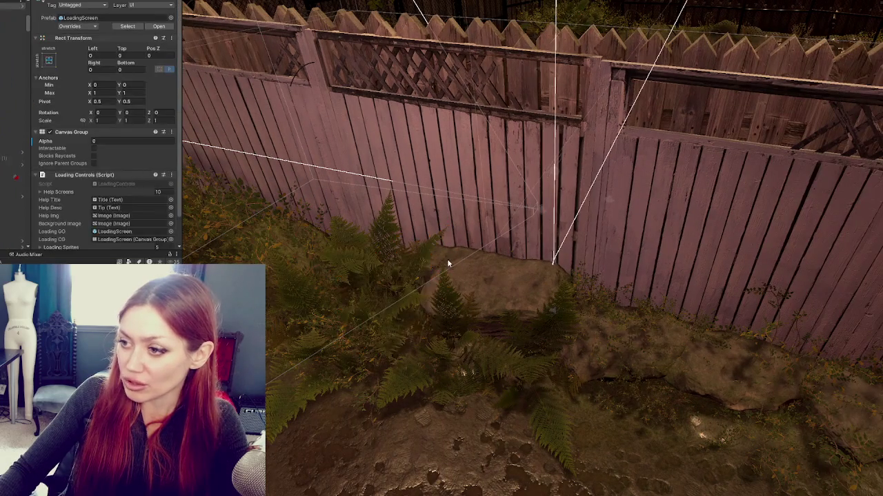
left_click(448, 264)
left_click(449, 265)
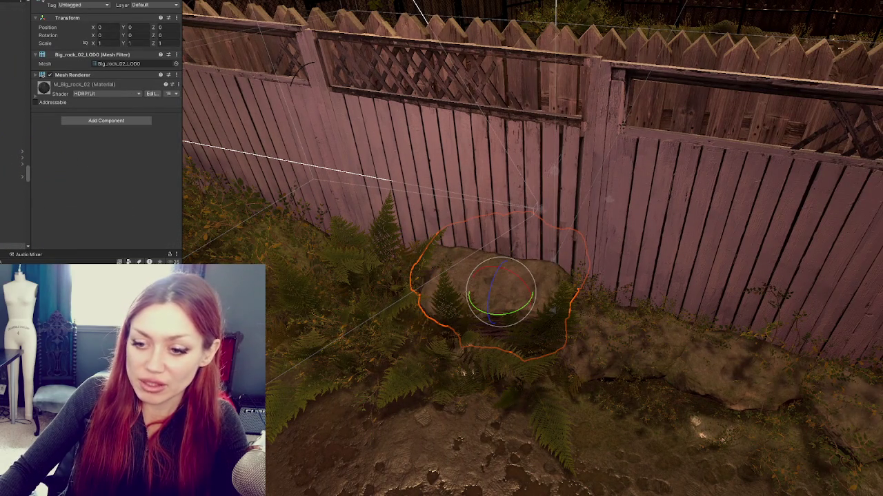
key("f")
left_click(482, 257)
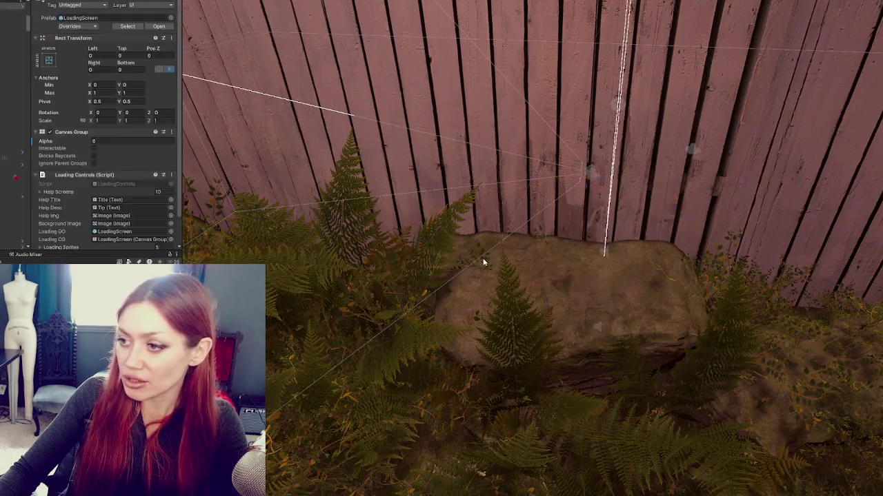
left_click(484, 262)
left_click(484, 262)
left_click(484, 262)
left_click(484, 262)
Push the bush back snugly against the wooden fence in several nudges
scroll(583, 267, "up", 3)
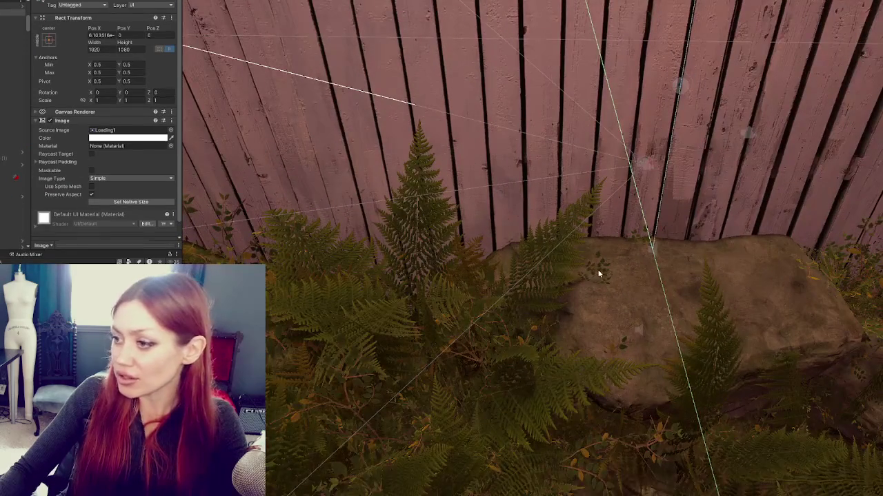
left_click(598, 274)
left_click_drag(604, 359, 354, 349)
scroll(354, 349, "down", 3)
mouse_move(437, 297)
left_mouse_down()
mouse_move(440, 338)
mouse_move(425, 298)
left_mouse_up()
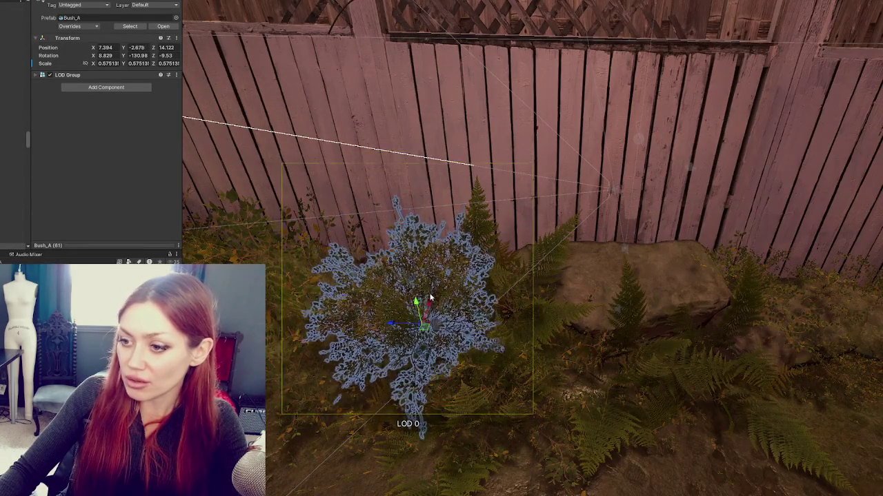
key("f")
mouse_move(441, 261)
left_mouse_down()
mouse_move(322, 280)
mouse_move(448, 271)
left_mouse_up()
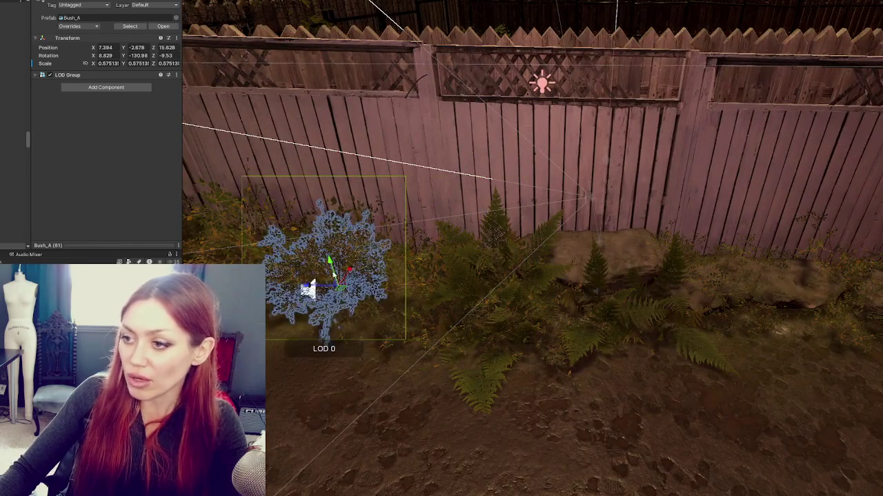
Swing the view down the alley and bring the bush near the steps up close
left_click(413, 379)
mouse_move(412, 378)
left_mouse_down()
mouse_move(478, 349)
mouse_move(518, 305)
mouse_move(512, 271)
left_mouse_up()
scroll(511, 272, "up", 10)
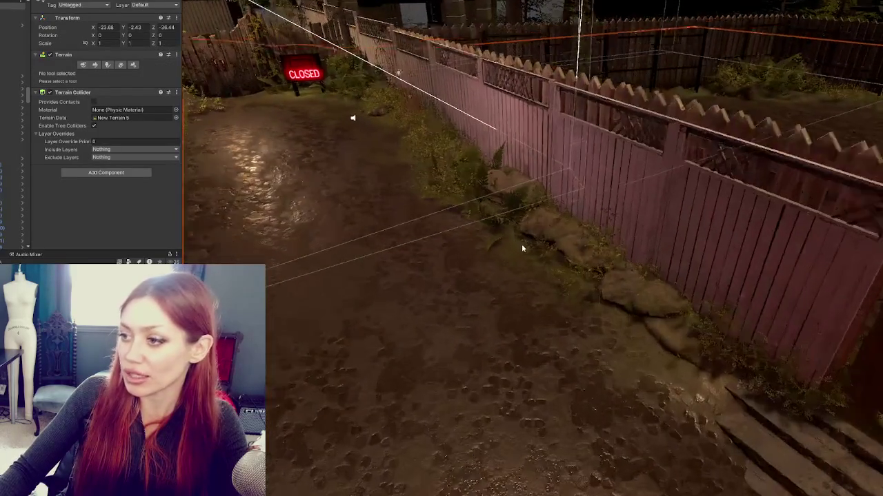
scroll(531, 243, "down", 10)
scroll(544, 252, "up", 8)
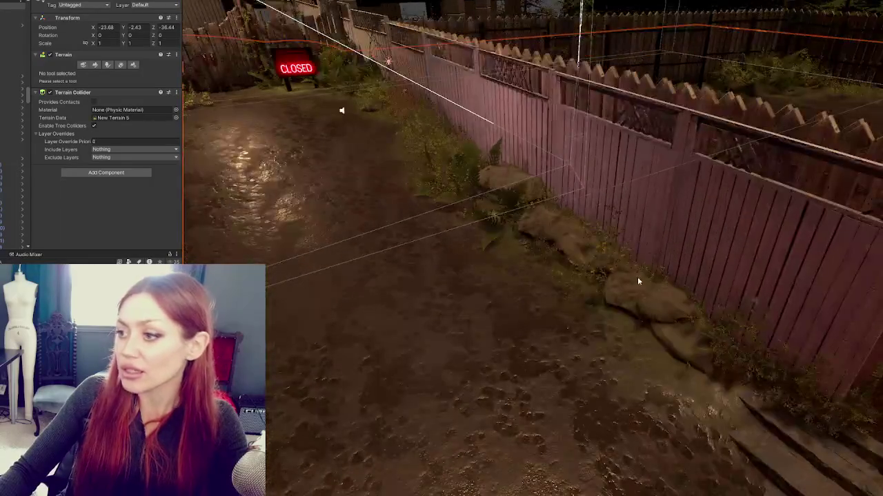
left_click(536, 308)
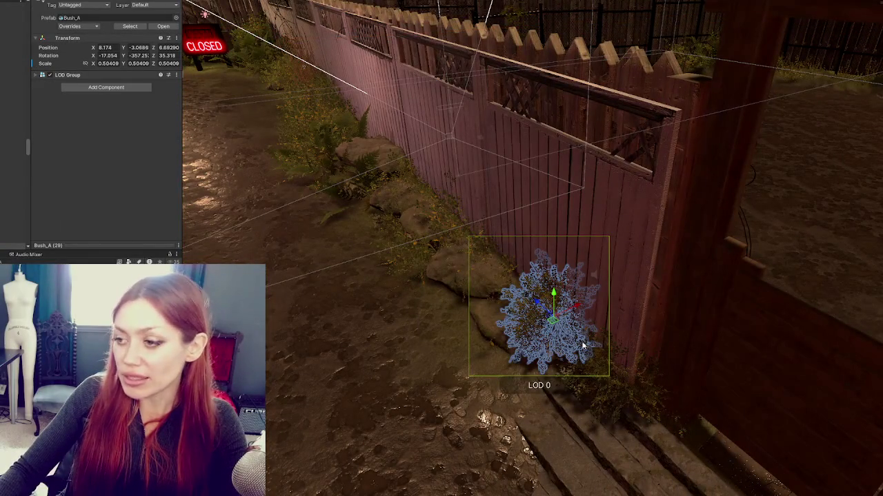
left_click_drag(581, 343, 612, 321)
scroll(667, 223, "up", 5)
mouse_move(614, 233)
left_mouse_down()
mouse_move(703, 224)
mouse_move(639, 243)
mouse_move(601, 319)
mouse_move(645, 326)
mouse_move(656, 313)
mouse_move(630, 315)
mouse_move(745, 349)
mouse_move(611, 303)
mouse_move(469, 294)
mouse_move(591, 316)
mouse_move(723, 282)
mouse_move(550, 322)
mouse_move(576, 281)
mouse_move(581, 217)
mouse_move(582, 262)
mouse_move(601, 205)
mouse_move(588, 186)
mouse_move(580, 128)
mouse_move(535, 268)
mouse_move(524, 255)
mouse_move(590, 230)
mouse_move(594, 217)
left_mouse_up()
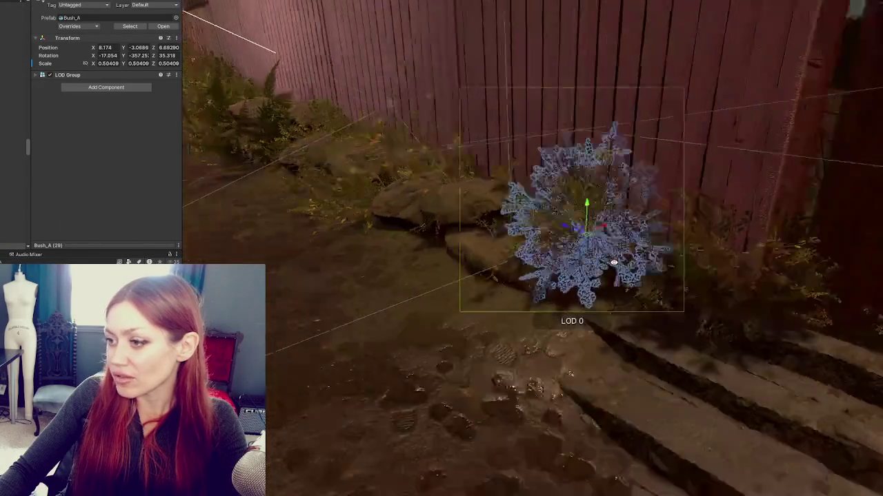
left_click(588, 186)
Frame the ferns by the chain-link fence and enlarge one of them
left_click(415, 170)
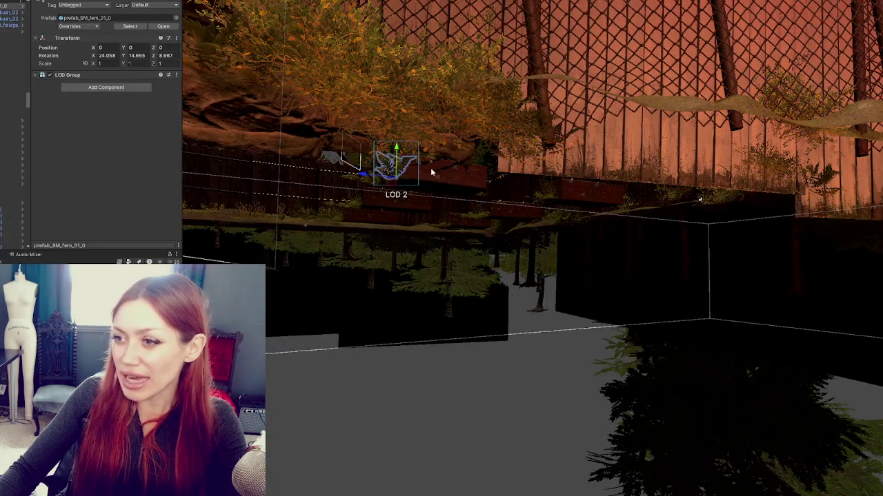
key("f")
mouse_move(526, 242)
left_mouse_down()
mouse_move(478, 241)
mouse_move(451, 197)
mouse_move(461, 177)
mouse_move(597, 200)
mouse_move(480, 197)
mouse_move(402, 182)
mouse_move(473, 186)
left_mouse_up()
left_click(609, 183)
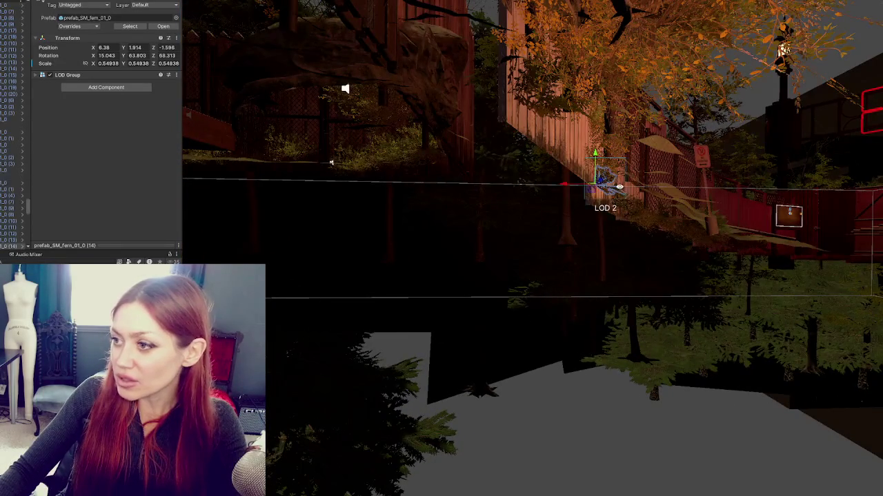
key("f")
key("f")
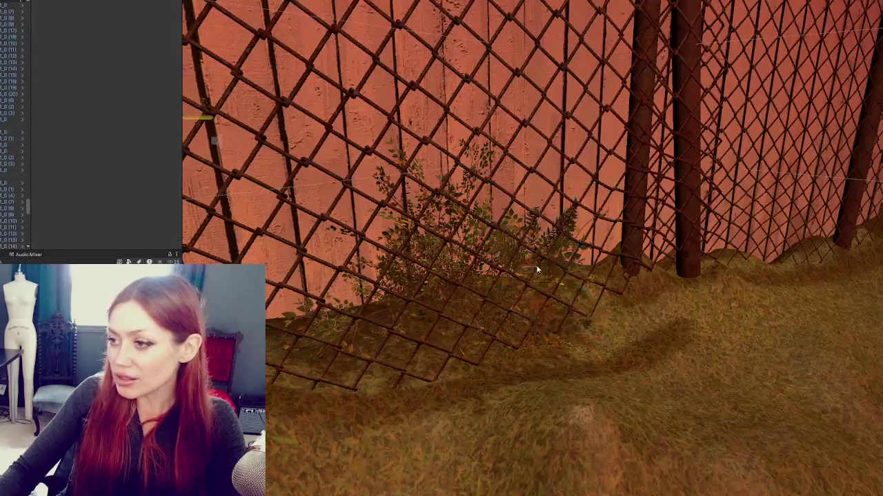
mouse_move(524, 265)
left_mouse_down()
mouse_move(540, 269)
mouse_move(550, 254)
mouse_move(519, 253)
left_mouse_up()
key("f")
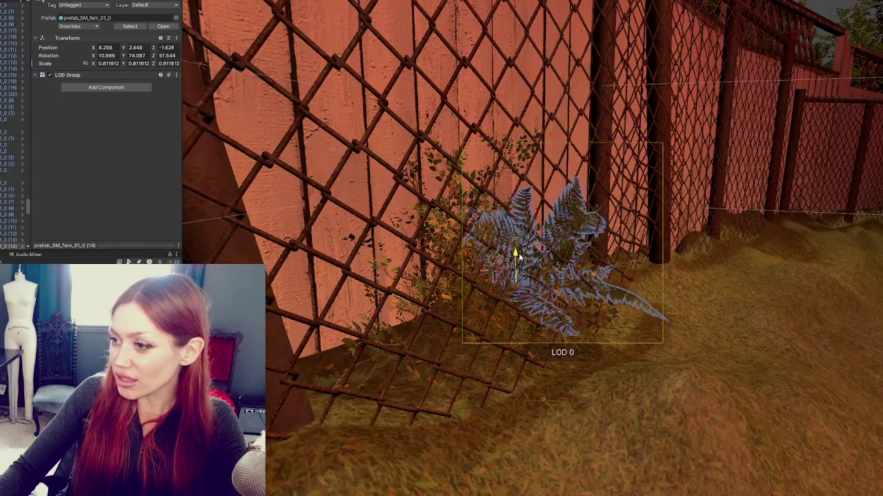
key("f")
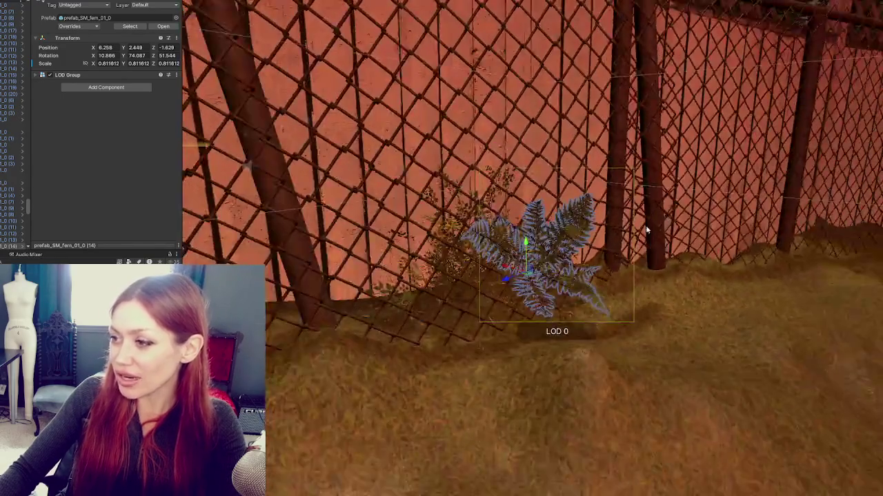
Frame the fence-base bushes and slide a small bush along the ground
left_click(645, 225)
key("f")
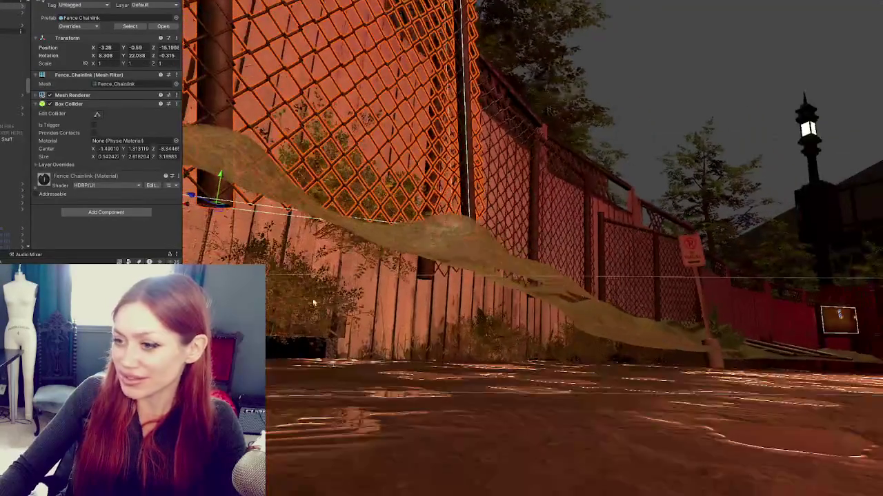
left_click(296, 296)
key("f")
left_click_drag(401, 310, 449, 235)
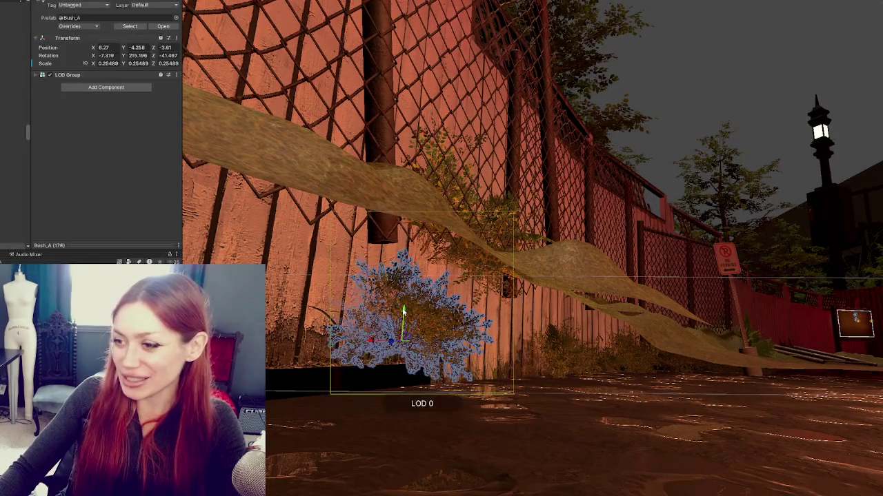
key("f")
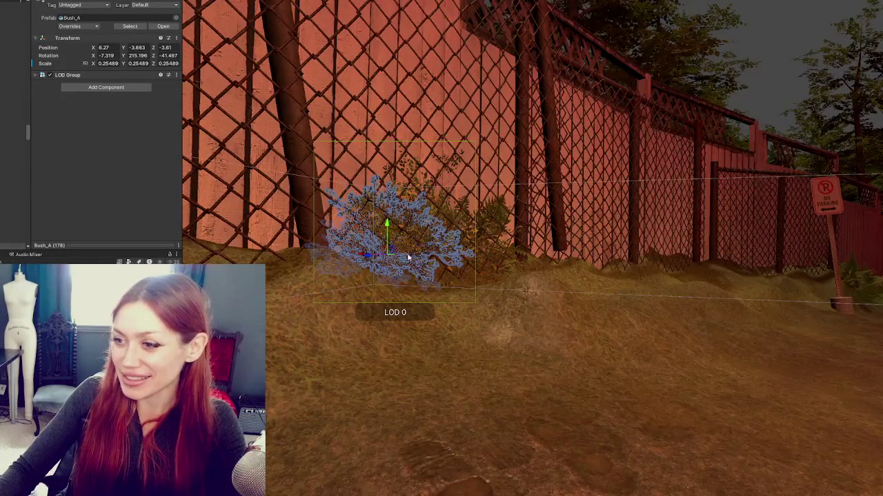
left_click_drag(394, 257, 492, 215)
left_click(555, 369)
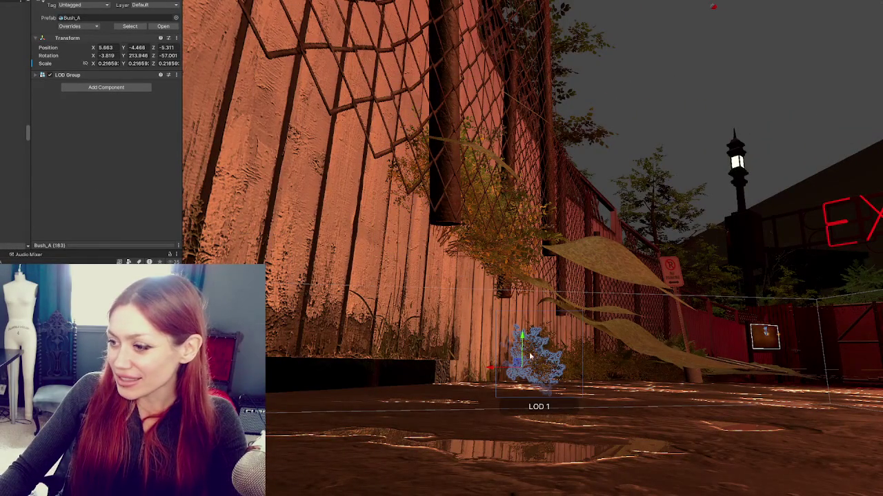
key("f")
mouse_move(611, 257)
left_mouse_down()
mouse_move(650, 268)
mouse_move(594, 310)
mouse_move(641, 272)
mouse_move(659, 277)
mouse_move(516, 308)
mouse_move(655, 359)
mouse_move(500, 366)
mouse_move(494, 273)
left_mouse_up()
Lower the fern onto the mound, move it left and tilt it to a new angle
left_click(675, 366)
key("f")
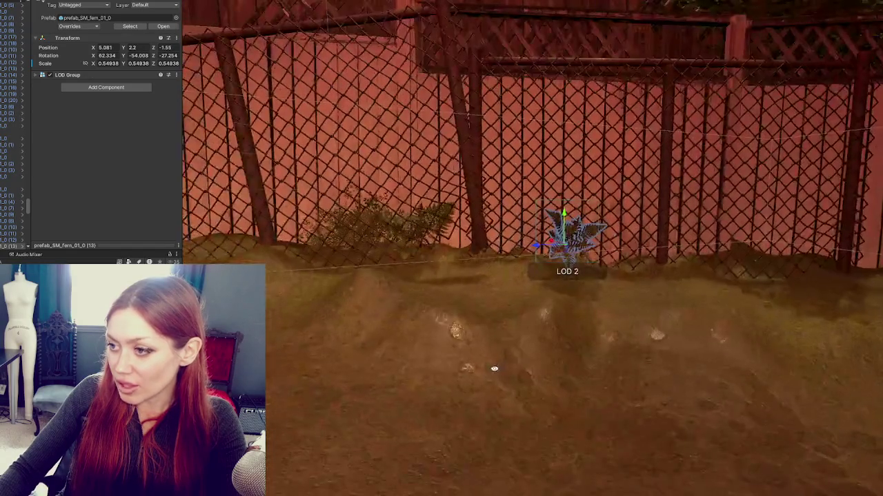
left_click_drag(564, 237, 562, 228)
mouse_move(535, 259)
left_mouse_down()
mouse_move(482, 260)
mouse_move(482, 268)
mouse_move(518, 254)
left_mouse_up()
key("e")
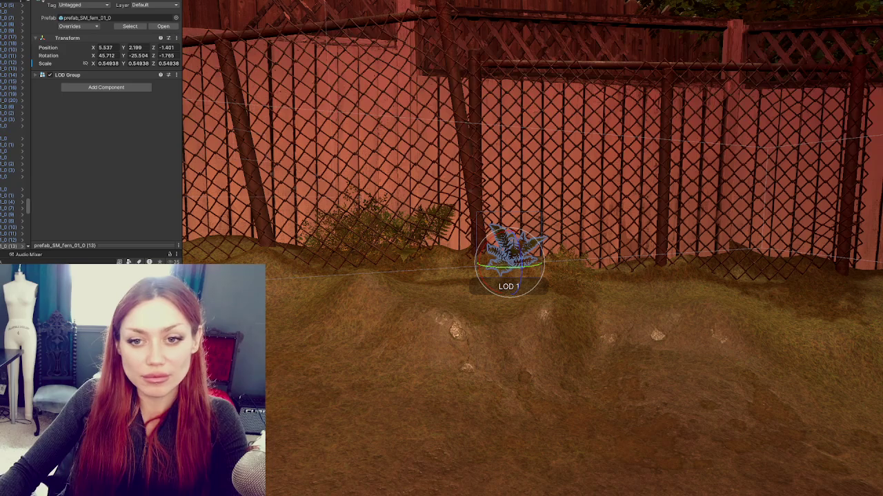
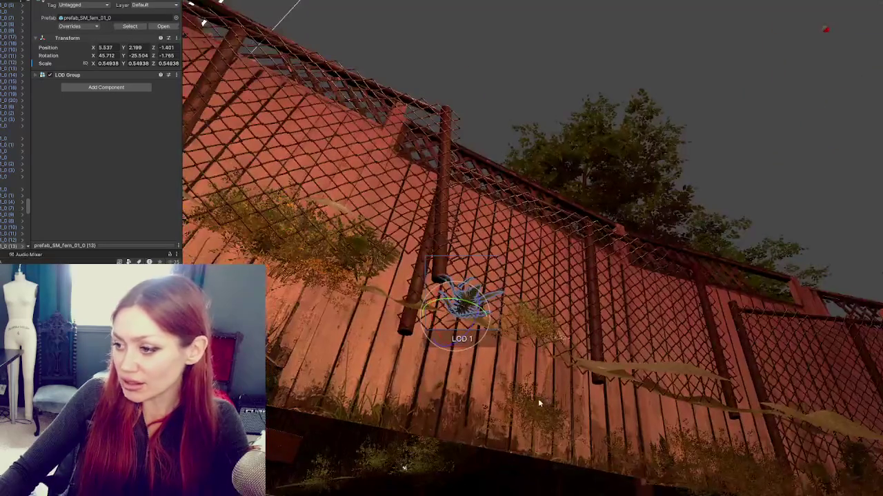
Raise the first sunken bush up to the fence base
left_click(537, 407)
left_click_drag(537, 406, 537, 318)
key("f")
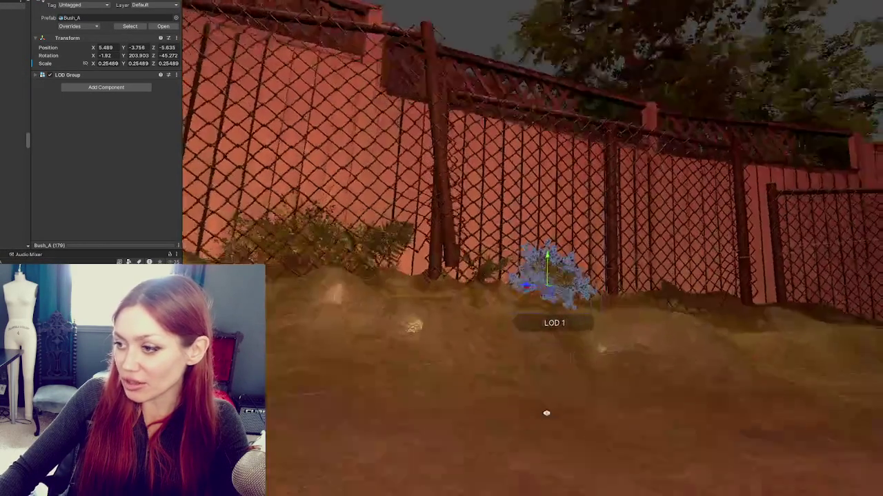
mouse_move(538, 428)
left_mouse_down()
mouse_move(489, 348)
mouse_move(606, 372)
left_mouse_up()
Lift two more bushes, a fern and the bush beside it up to the fence base
left_click(624, 366)
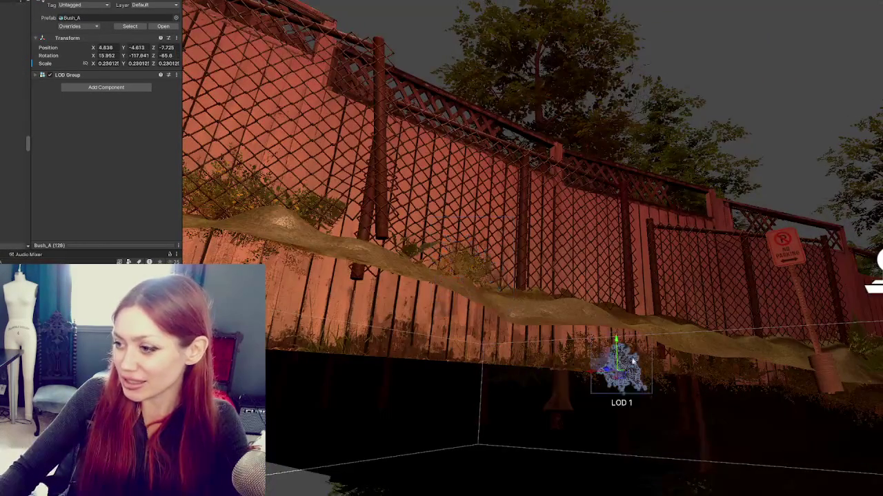
left_click_drag(635, 344, 635, 276)
left_click(627, 361)
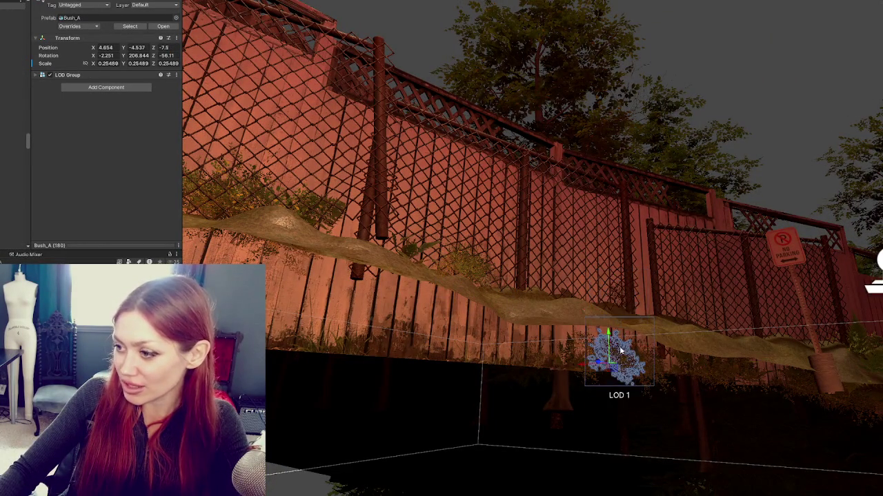
left_click_drag(608, 334, 608, 277)
left_click(642, 371)
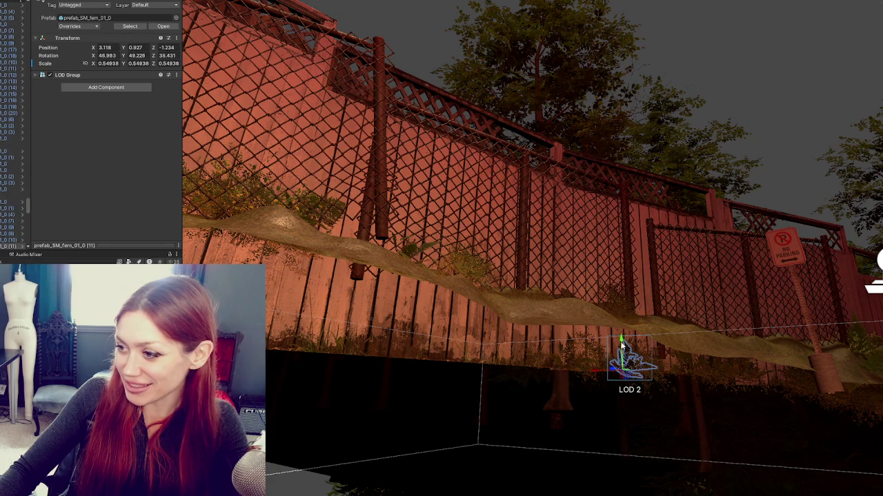
left_click_drag(622, 347, 621, 286)
left_click(646, 355)
left_click_drag(646, 354, 649, 289)
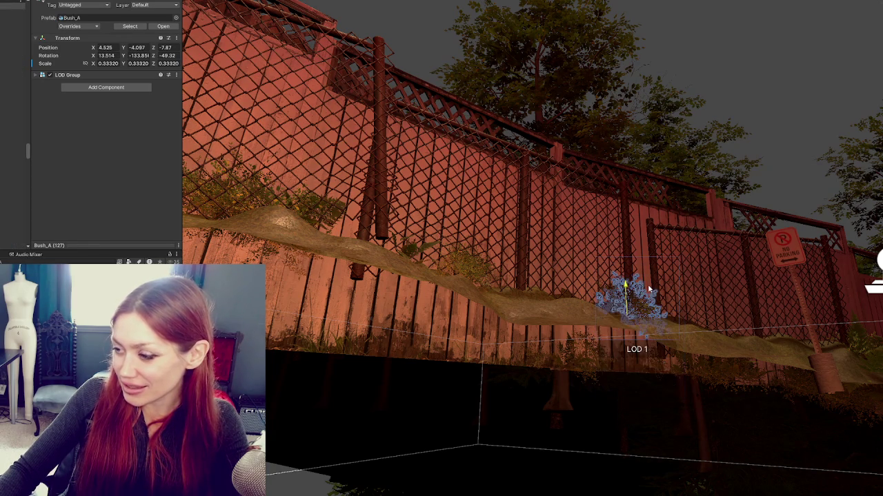
Raise the bush under the fence, a fern and its neighbouring bush to ground level
left_click(583, 369)
left_click(590, 378)
left_click_drag(589, 350, 590, 276)
left_click(587, 364)
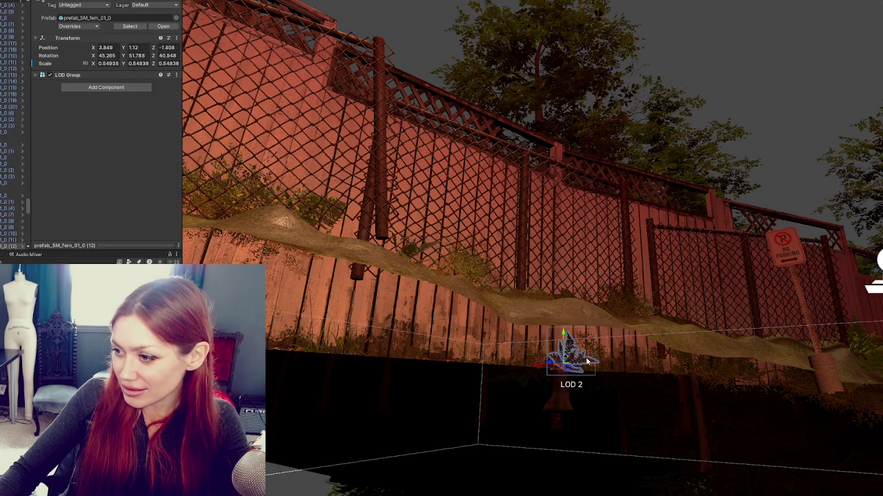
left_click_drag(571, 345, 574, 279)
left_click(598, 353)
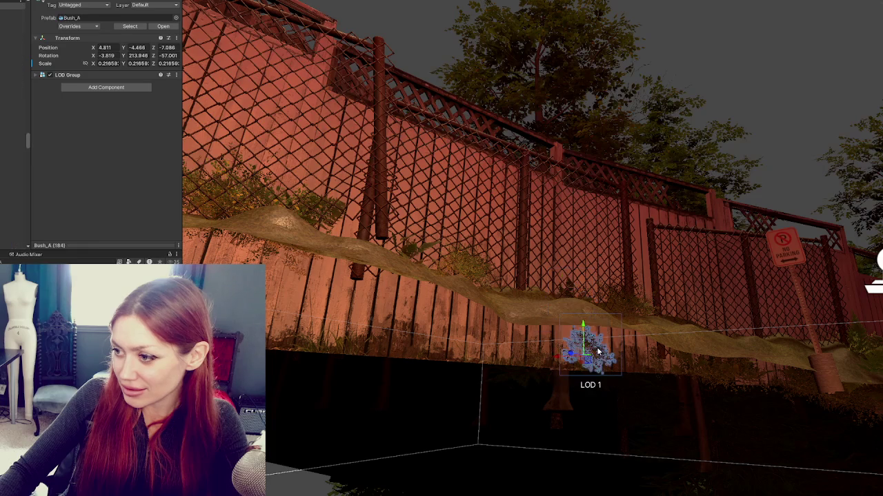
left_click_drag(583, 331, 587, 276)
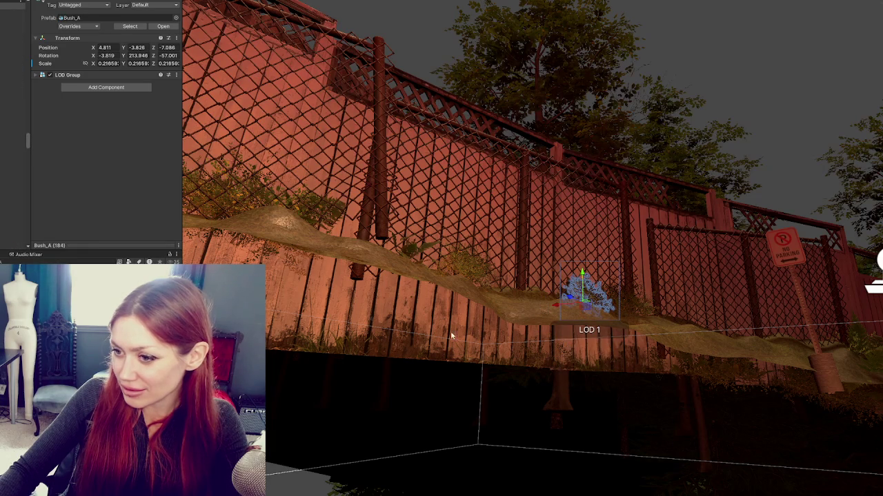
Find the bush buried near the No Parking sign and raise it to the ground
left_click(314, 350)
left_click(626, 364)
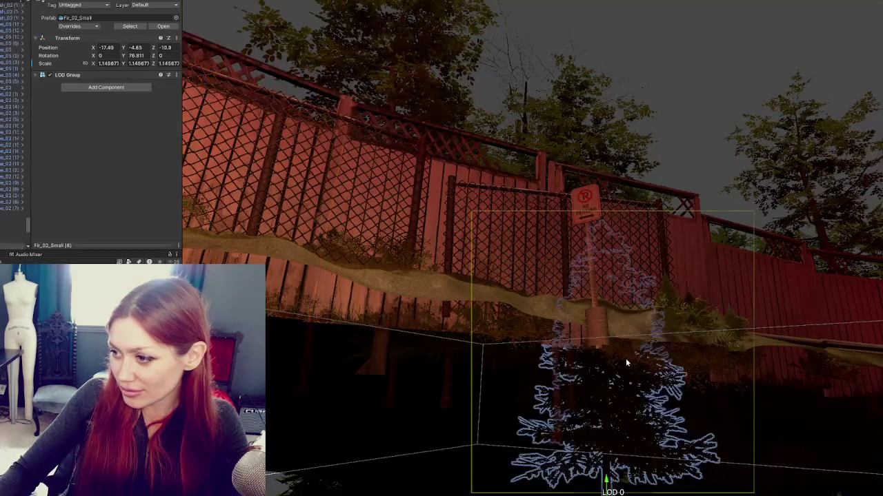
left_click(618, 337)
left_click(674, 357)
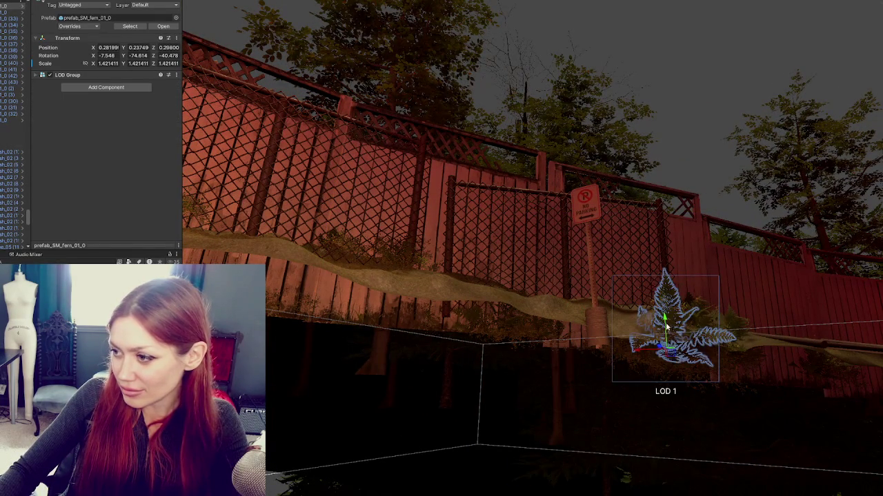
left_click(692, 385)
left_click(704, 358)
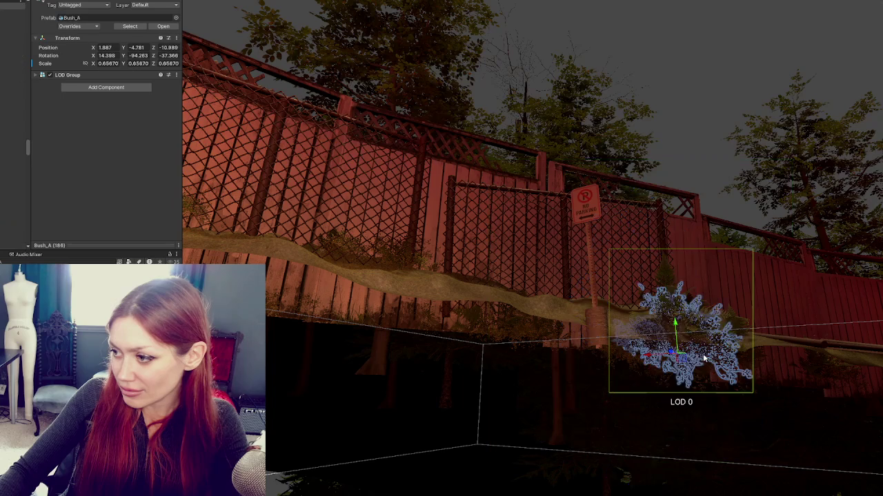
left_click(641, 354)
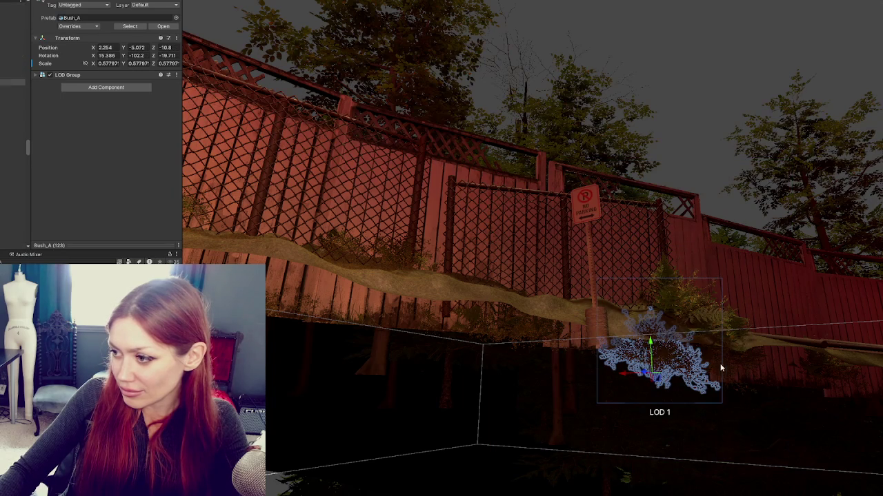
left_click_drag(657, 346, 656, 293)
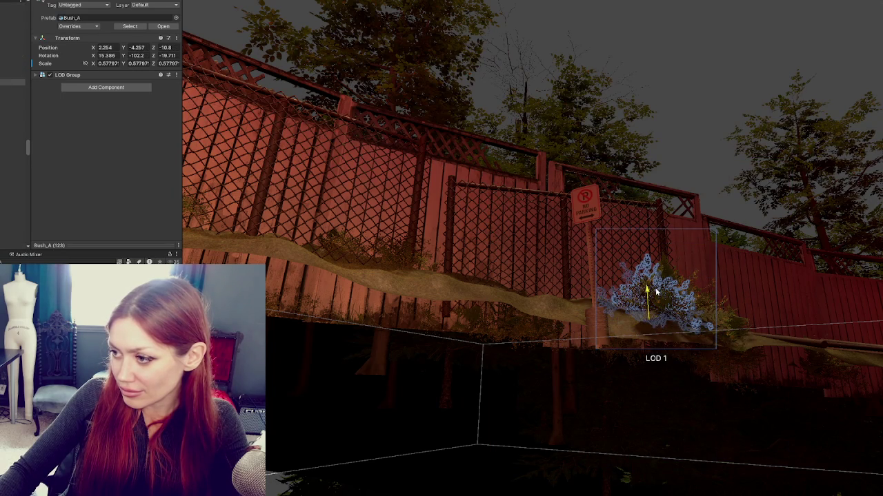
Pick out the sunken bush among overlapping ones and lift it onto the ground strip
left_click(745, 366)
left_click(735, 367)
left_click(724, 370)
left_click(715, 372)
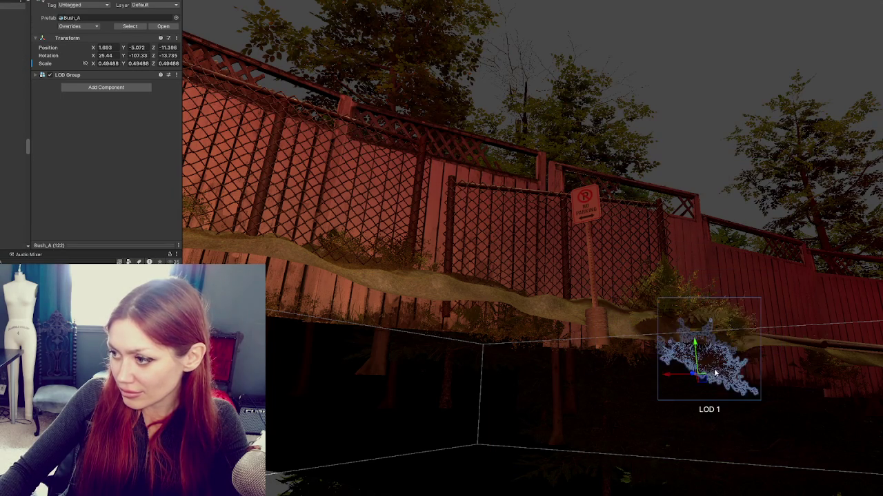
left_click_drag(698, 348, 695, 307)
scroll(695, 307, "up", 5)
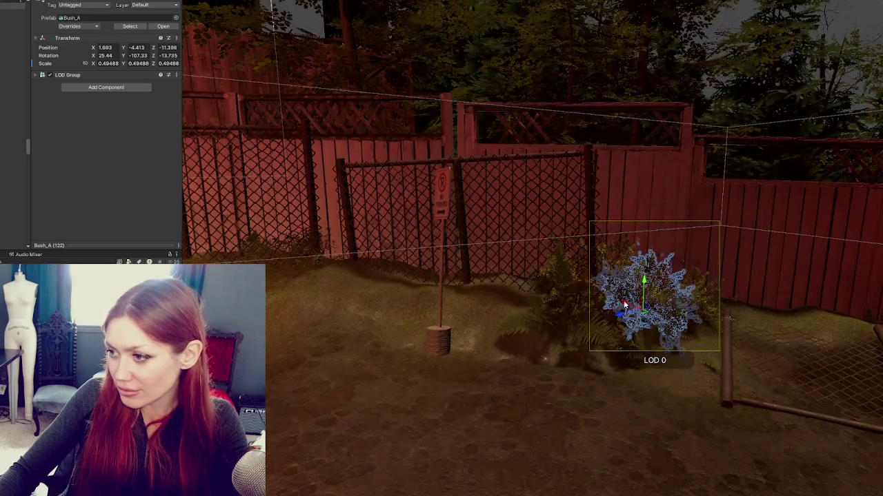
Slide the bush sideways along the fence and rotate it to a new angle
mouse_move(624, 304)
left_mouse_down()
mouse_move(407, 276)
mouse_move(414, 283)
mouse_move(412, 269)
mouse_move(405, 282)
mouse_move(345, 285)
left_mouse_up()
scroll(457, 315, "up", 5)
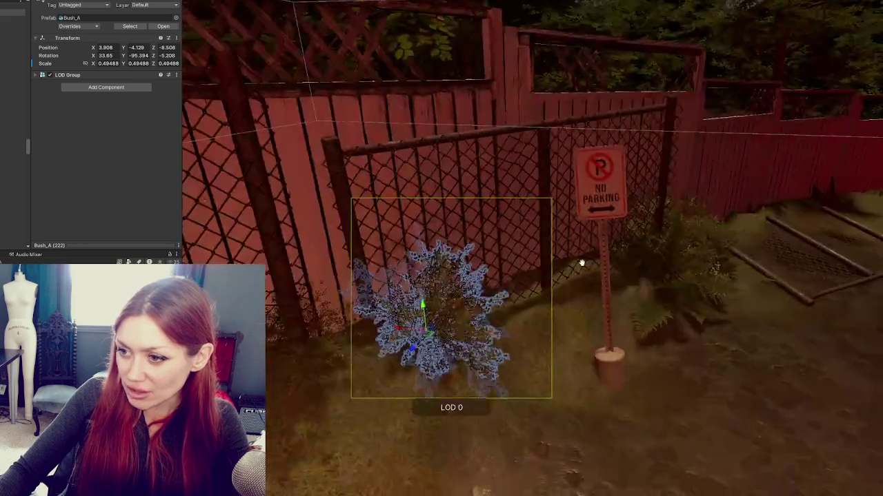
key("e")
left_click_drag(448, 328, 433, 324)
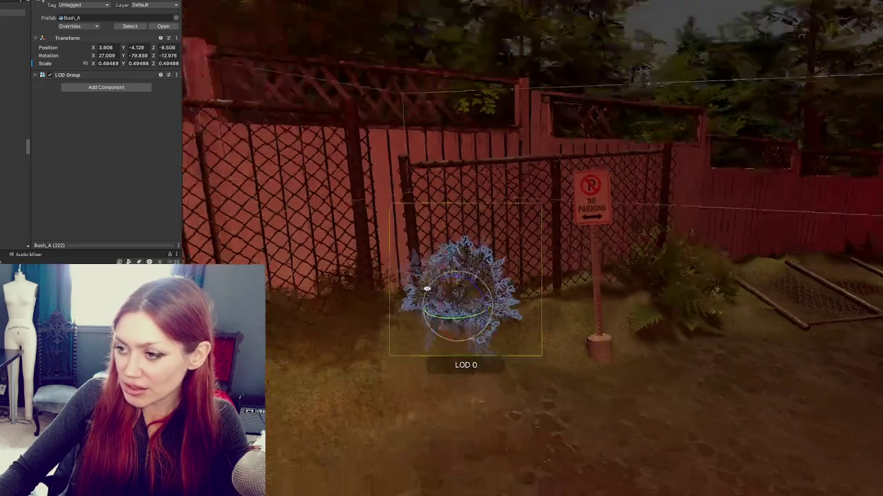
scroll(522, 331, "down", 5)
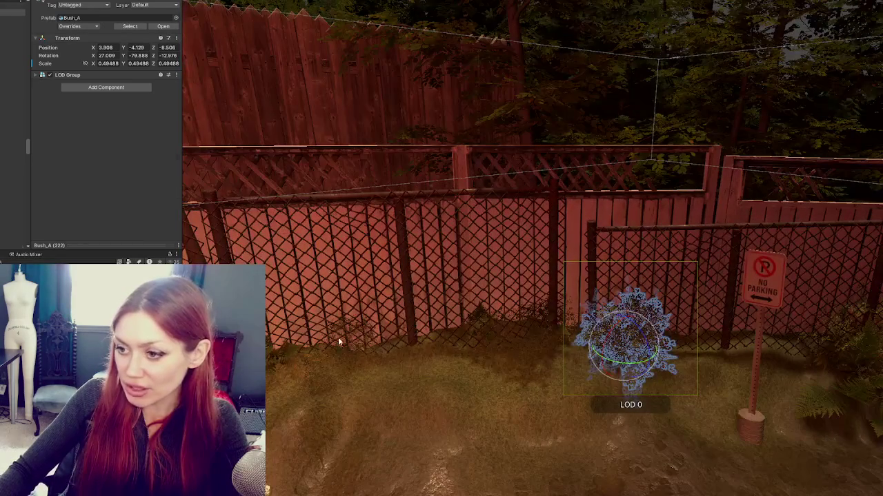
Enlarge the small bush to about 0.36 scale and push it closer to the fence
left_click(339, 342)
left_click(350, 342)
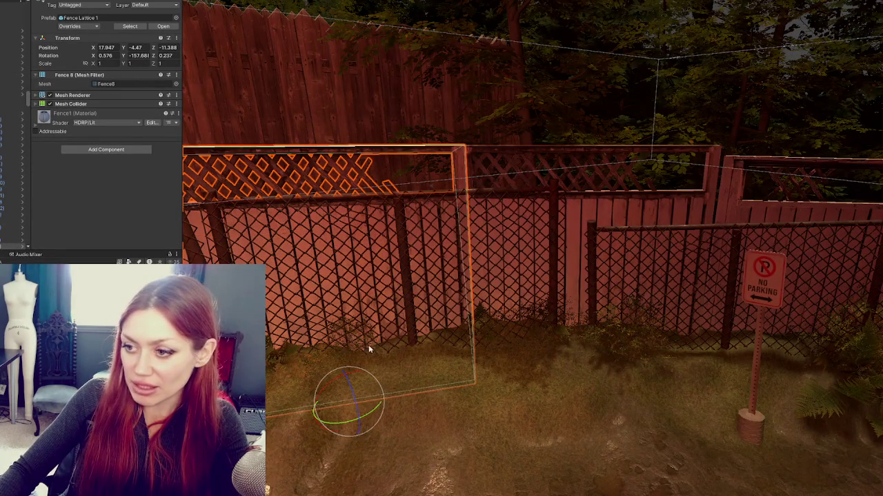
left_click_drag(349, 335, 508, 292)
left_click(407, 326)
left_click_drag(406, 327, 416, 370)
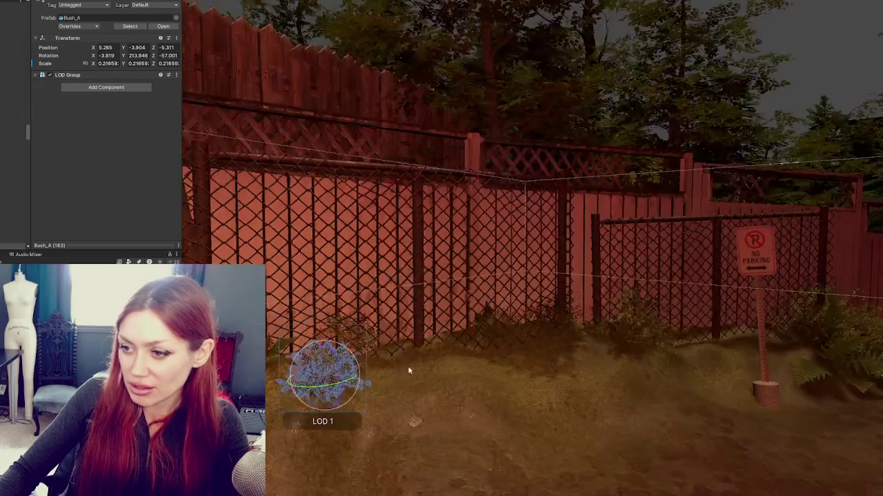
left_click_drag(322, 380, 358, 370)
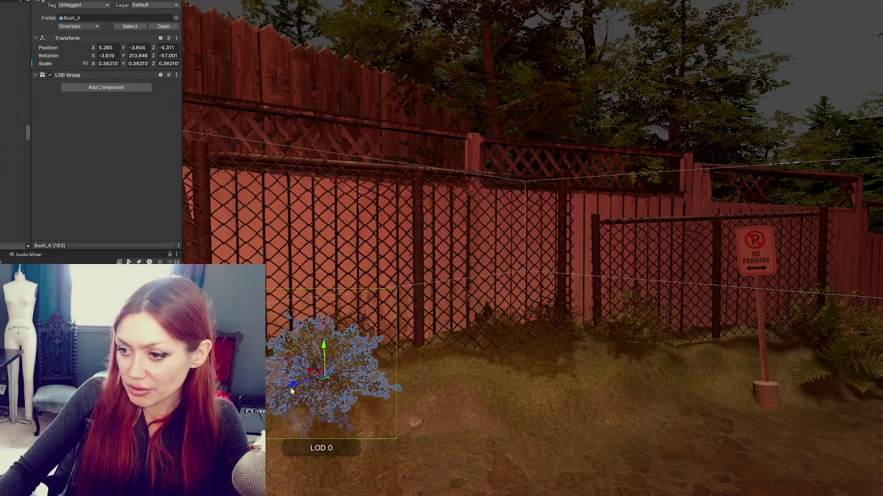
left_click_drag(290, 391, 279, 393)
key("f")
scroll(514, 307, "up", 5)
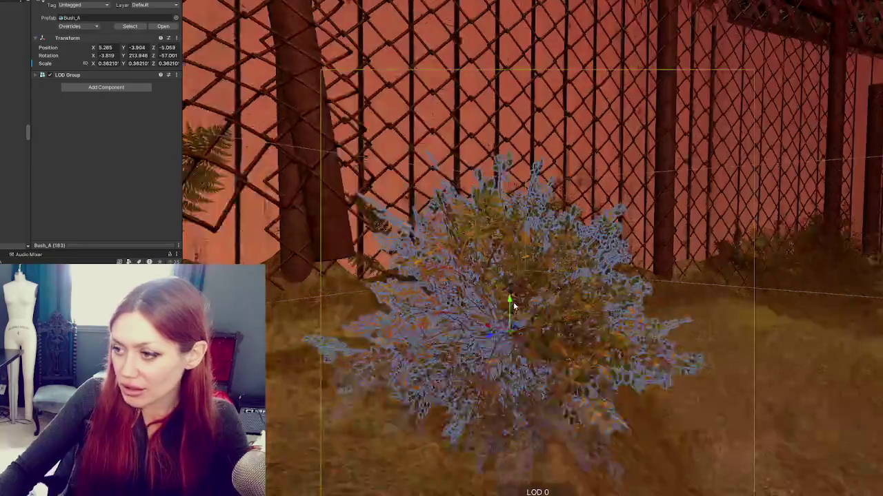
Orbit around the bush and alley to inspect its placement by the fence
left_click_drag(556, 291, 395, 308)
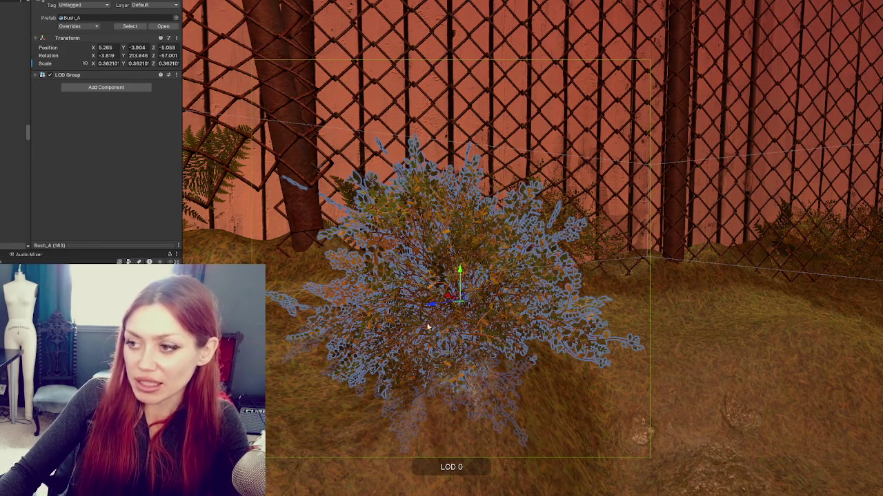
scroll(574, 356, "down", 10)
mouse_move(575, 357)
left_mouse_down()
mouse_move(639, 255)
mouse_move(756, 267)
mouse_move(522, 291)
mouse_move(581, 271)
mouse_move(628, 324)
mouse_move(604, 301)
mouse_move(552, 307)
mouse_move(604, 295)
mouse_move(561, 242)
mouse_move(591, 253)
left_mouse_up()
scroll(635, 254, "up", 10)
left_click(604, 274)
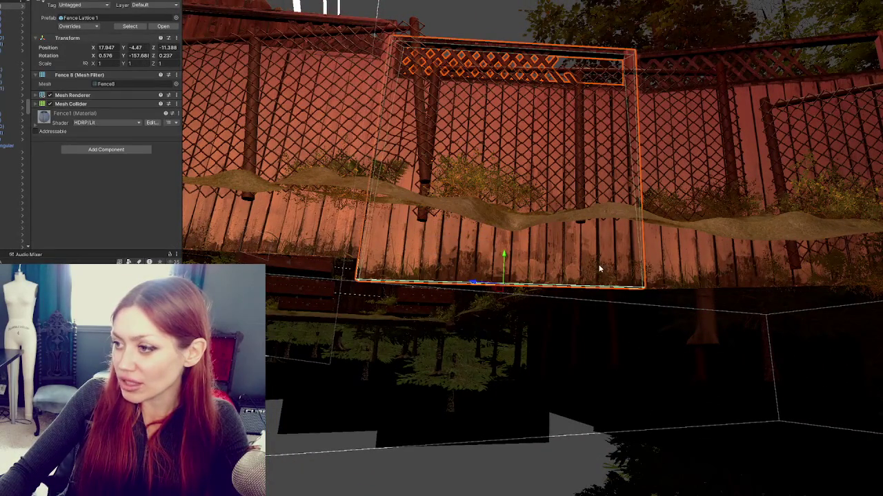
Enlarge the small bush to about 0.45 scale and raise it along the fence
left_click(649, 275)
key("f")
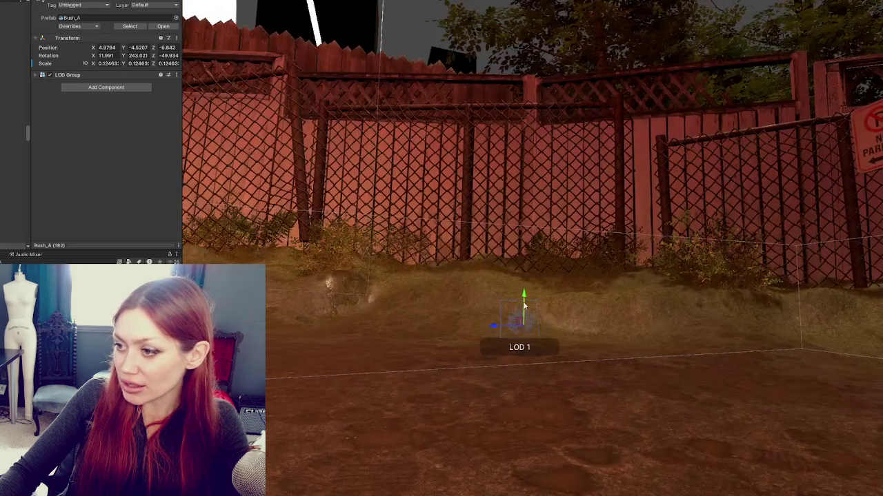
mouse_move(526, 273)
left_mouse_down()
mouse_move(631, 262)
mouse_move(551, 268)
mouse_move(524, 248)
mouse_move(507, 312)
left_mouse_up()
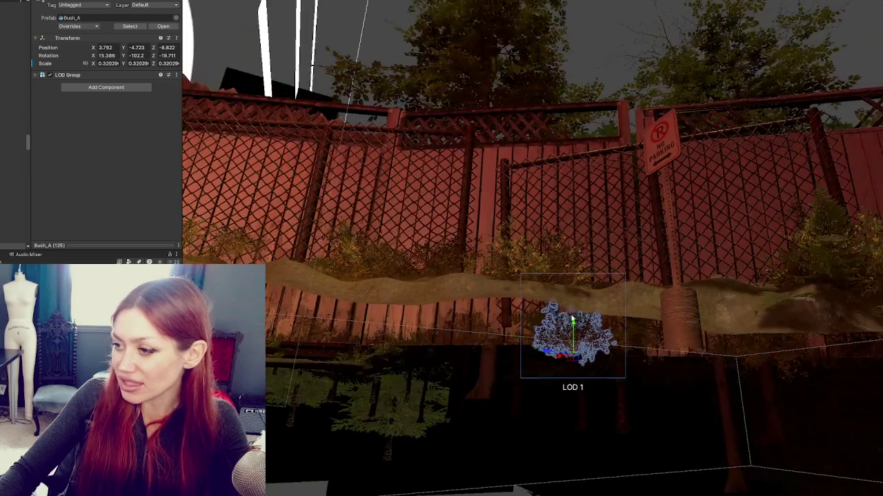
mouse_move(566, 341)
left_mouse_down()
mouse_move(573, 276)
mouse_move(579, 286)
left_mouse_up()
Re-place the fern by the fence several times to randomize its rotation and scale
left_click(607, 345)
left_click(620, 355)
left_click(620, 352)
left_click(636, 351)
mouse_move(636, 351)
left_mouse_down()
mouse_move(662, 348)
mouse_move(655, 274)
left_mouse_up()
left_click(673, 346)
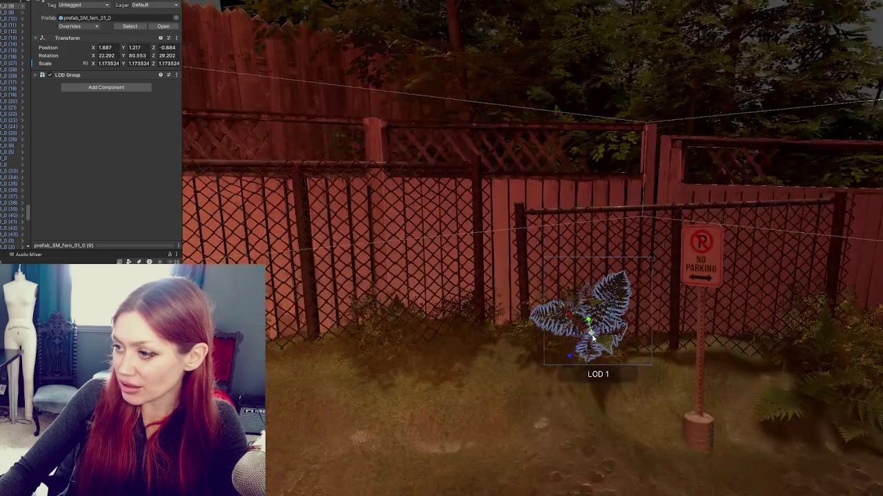
left_click(593, 337)
left_click(608, 333)
left_click(608, 333)
left_click(606, 342)
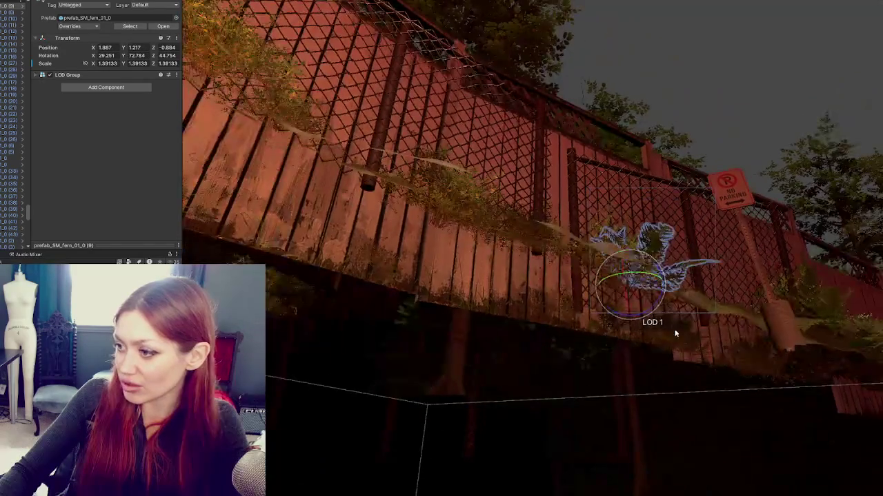
Raise the bush to the fence base and reposition the fern near the sign
left_click(666, 345)
left_click_drag(558, 358, 572, 307)
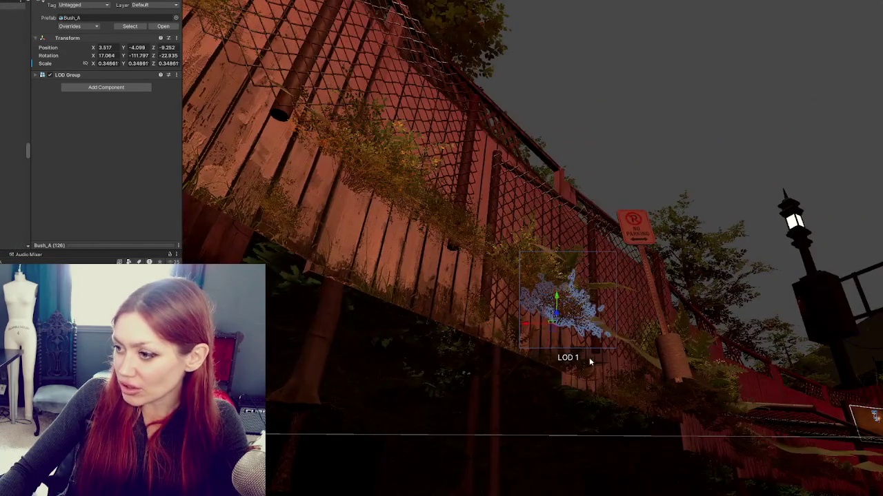
left_click(570, 373)
mouse_move(564, 352)
left_mouse_down()
mouse_move(575, 306)
mouse_move(552, 315)
mouse_move(564, 334)
mouse_move(553, 314)
left_mouse_up()
Move a fern against the fence and paint more ferns at new angles and sizes
left_click_drag(531, 349, 639, 360)
left_click(633, 347)
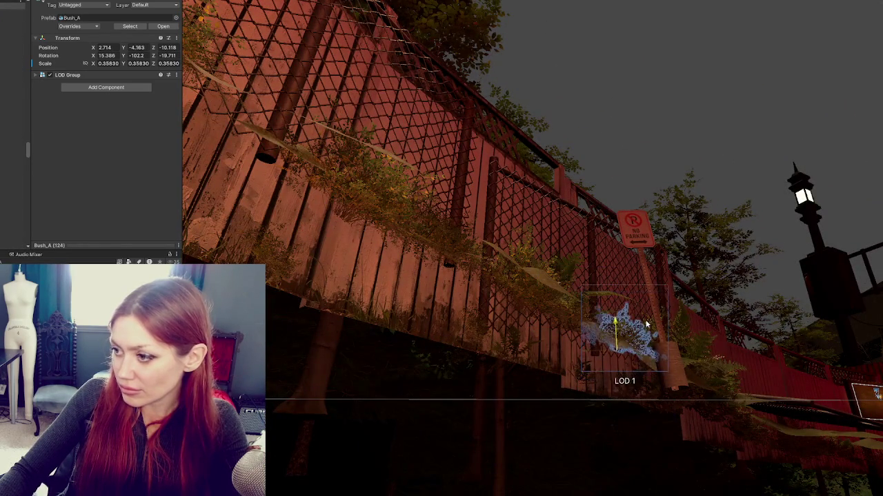
left_click(631, 403)
left_click(629, 400)
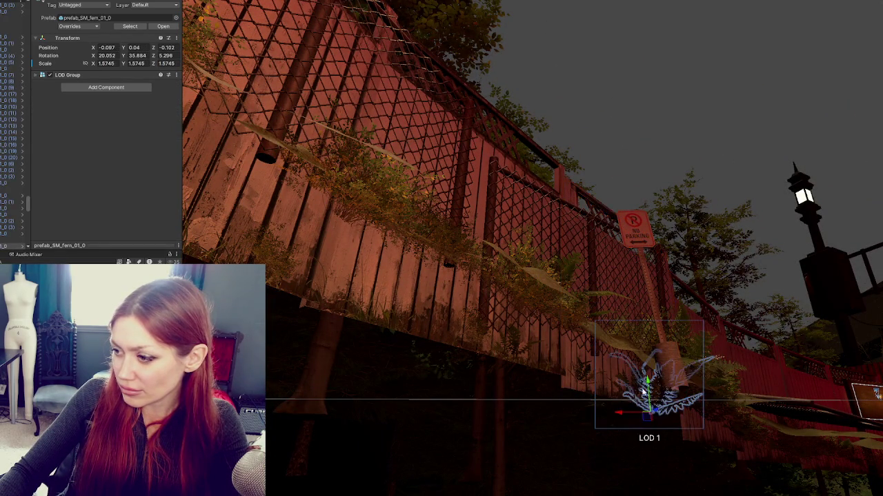
left_click_drag(644, 386, 672, 336)
left_click(687, 409)
left_click(680, 352)
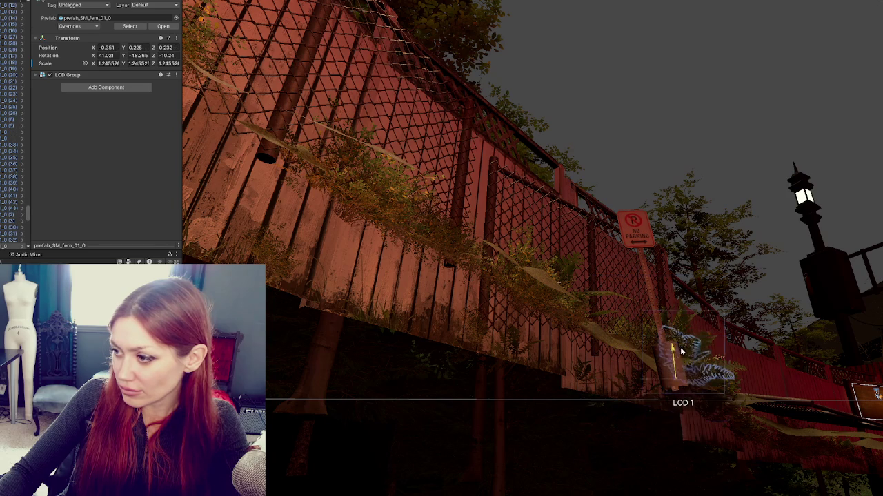
left_click(586, 378)
left_click(582, 338)
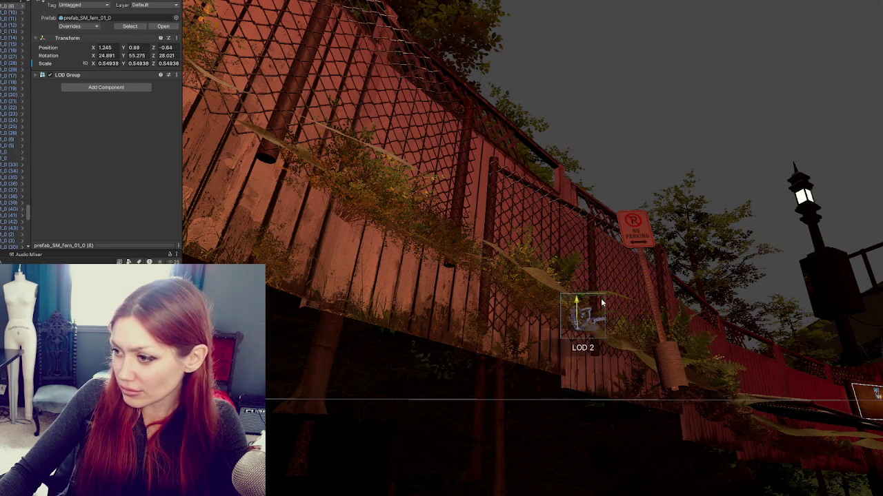
scroll(585, 330, "up", 3)
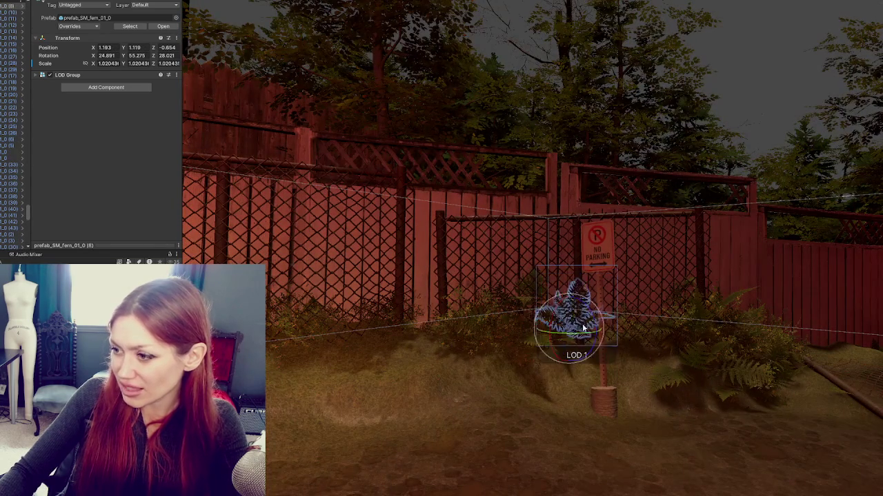
Reposition and enlarge the ferns beside the sign post
mouse_move(570, 297)
left_mouse_down()
mouse_move(593, 339)
mouse_move(561, 346)
mouse_move(689, 331)
mouse_move(685, 383)
mouse_move(623, 347)
mouse_move(544, 410)
left_mouse_up()
left_click(591, 366)
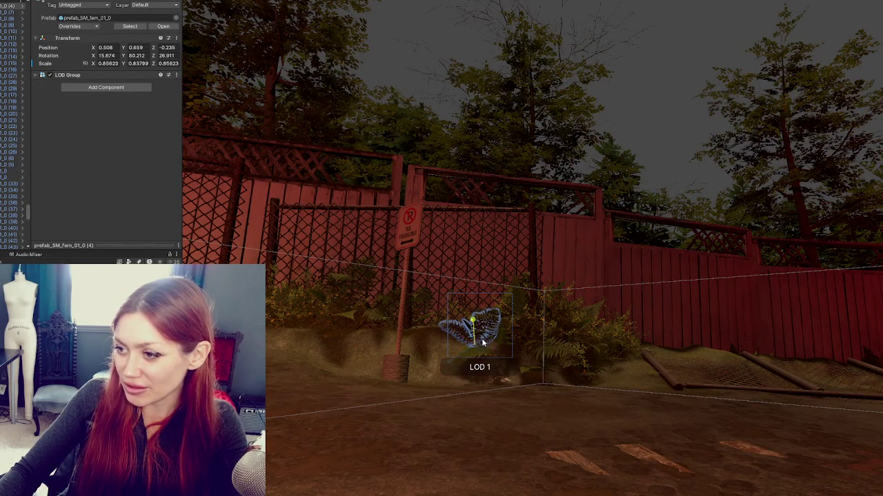
mouse_move(476, 350)
left_mouse_down()
mouse_move(452, 346)
mouse_move(476, 314)
mouse_move(608, 288)
left_mouse_up()
left_click(548, 374)
mouse_move(522, 353)
left_mouse_down()
mouse_move(528, 314)
mouse_move(552, 398)
left_mouse_up()
mouse_move(509, 316)
left_mouse_down()
mouse_move(585, 336)
mouse_move(668, 310)
mouse_move(662, 324)
mouse_move(676, 277)
mouse_move(603, 412)
mouse_move(616, 466)
mouse_move(638, 295)
mouse_move(649, 315)
mouse_move(617, 319)
mouse_move(621, 303)
left_mouse_up()
key("r")
Raise and rotate the Bush_A at the fence base
left_click(604, 409)
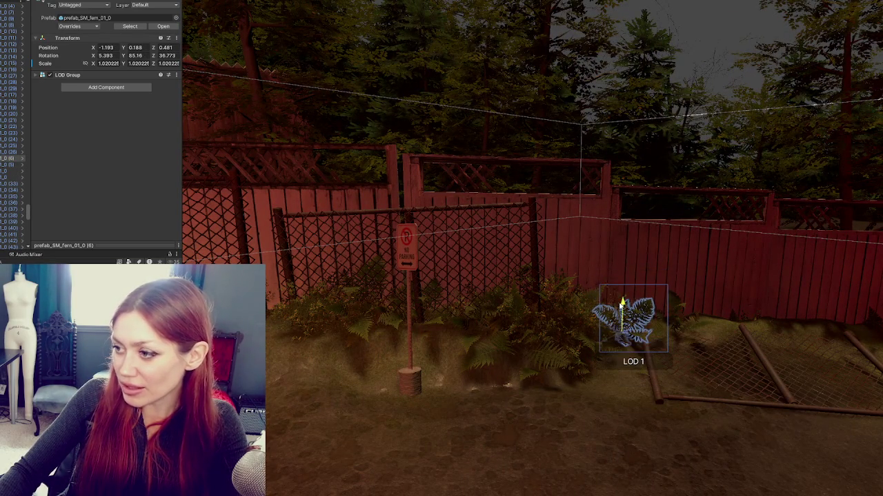
mouse_move(705, 299)
left_mouse_down()
mouse_move(552, 296)
mouse_move(580, 293)
mouse_move(491, 278)
mouse_move(562, 302)
left_mouse_up()
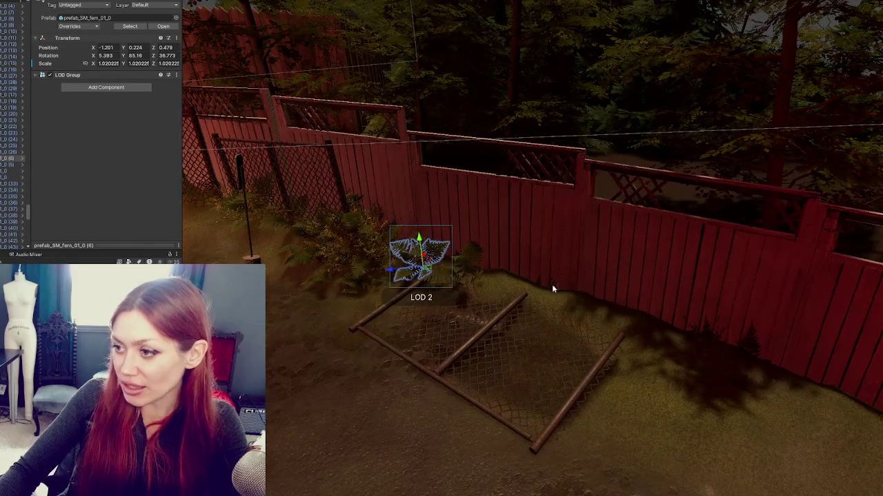
left_click(552, 288)
left_click(550, 287)
key("f")
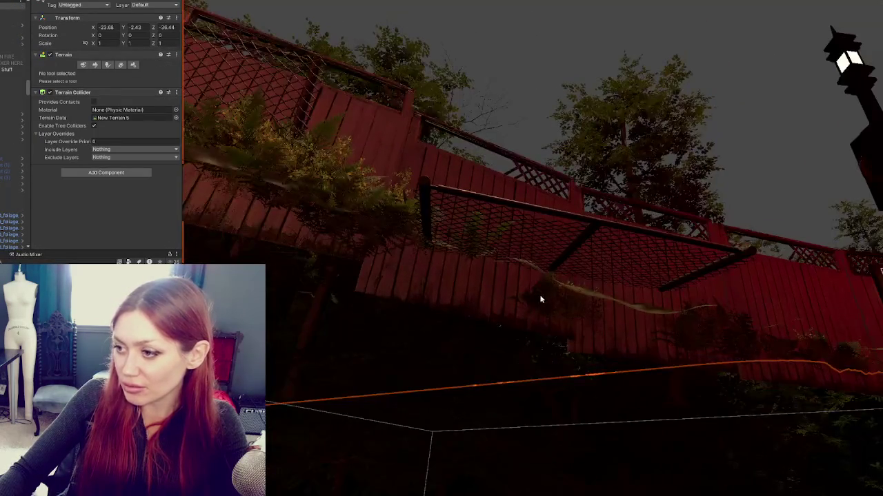
left_click(577, 307)
left_click(583, 311)
left_click(547, 319)
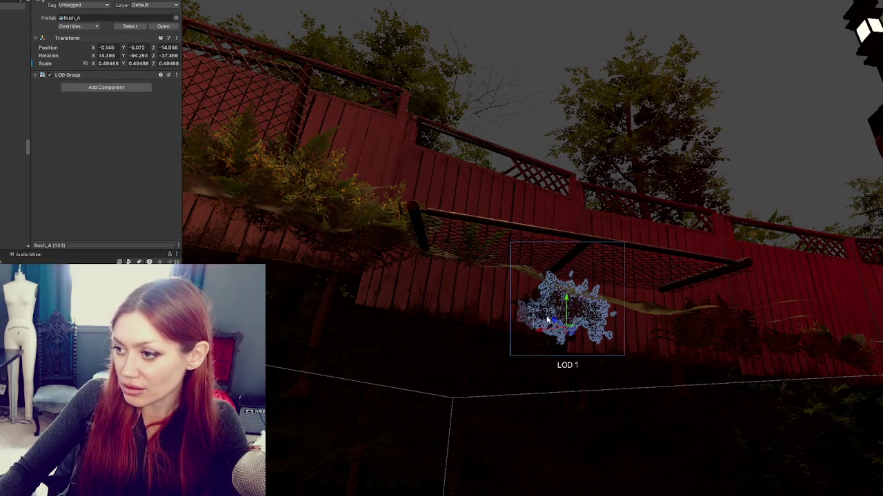
mouse_move(573, 305)
left_mouse_down()
mouse_move(574, 290)
mouse_move(562, 337)
mouse_move(573, 280)
mouse_move(556, 319)
mouse_move(548, 257)
mouse_move(527, 323)
left_mouse_up()
key("w")
key("e")
Raise the fern behind the bush and paint another fern against the chain-link section
left_click(546, 326)
left_click_drag(531, 287, 534, 241)
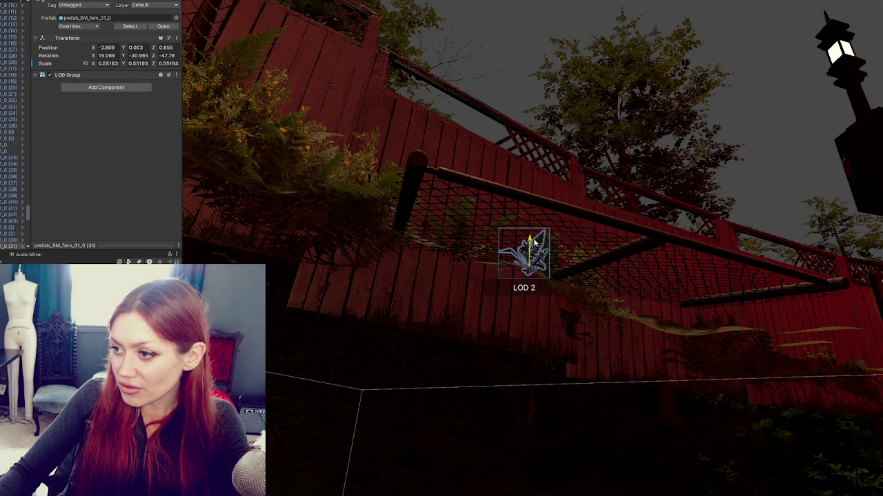
left_click(572, 324)
mouse_move(636, 265)
left_mouse_down()
mouse_move(536, 351)
mouse_move(566, 295)
mouse_move(538, 300)
left_mouse_up()
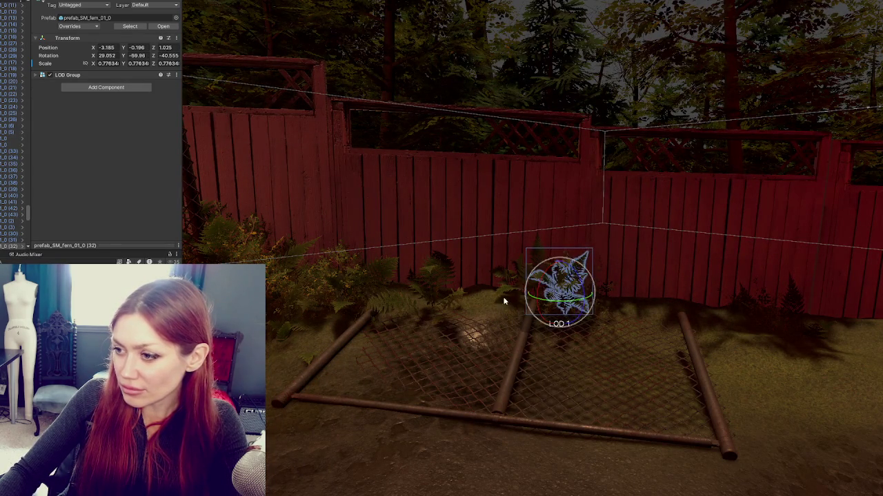
Raise the first fern below the red fence onto the ground line
left_click(455, 302)
left_click(787, 341)
left_click_drag(786, 341, 818, 269)
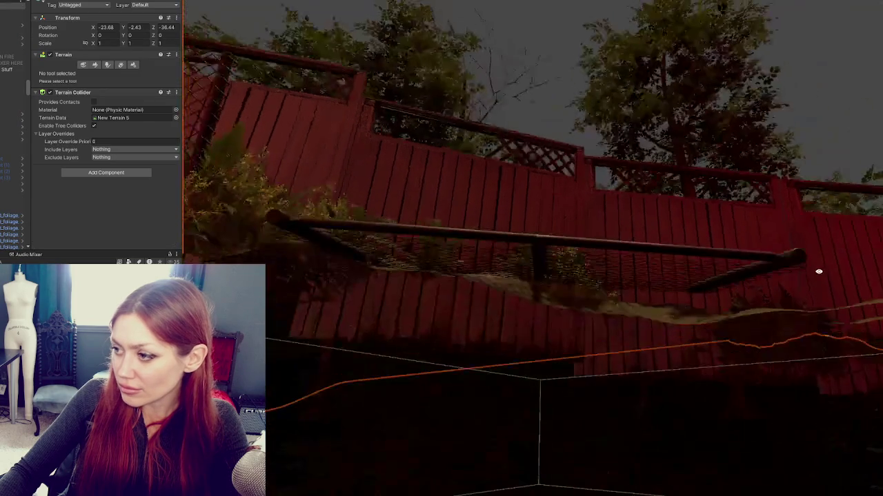
left_click(778, 310)
mouse_move(778, 310)
left_mouse_down()
mouse_move(640, 348)
mouse_move(637, 304)
left_mouse_up()
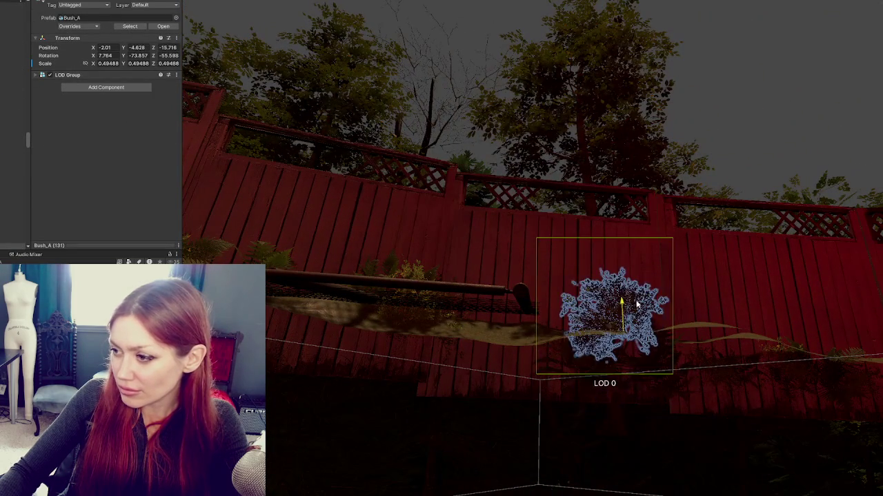
left_click(614, 371)
left_click_drag(599, 352, 600, 312)
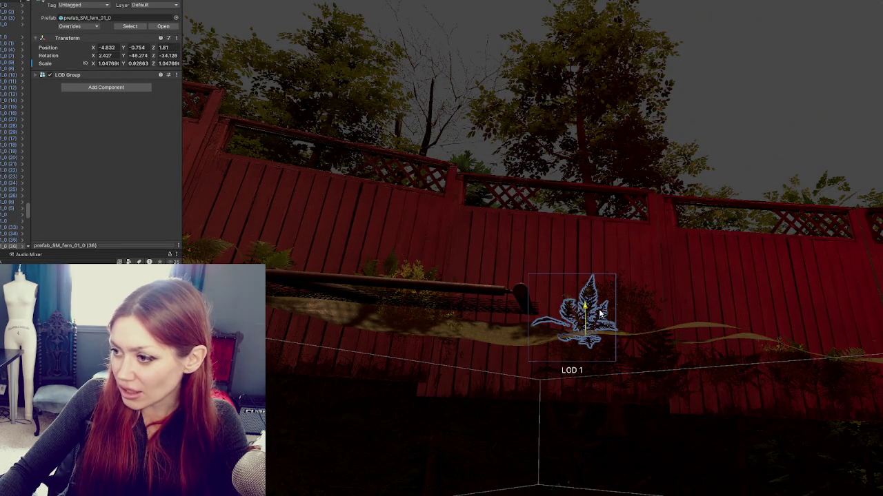
Raise the next two ferns and the bush beside them onto the ground line
left_click(665, 376)
left_click_drag(669, 353, 671, 312)
left_click(599, 371)
left_click_drag(610, 356, 610, 318)
left_click(586, 354)
left_click(586, 355)
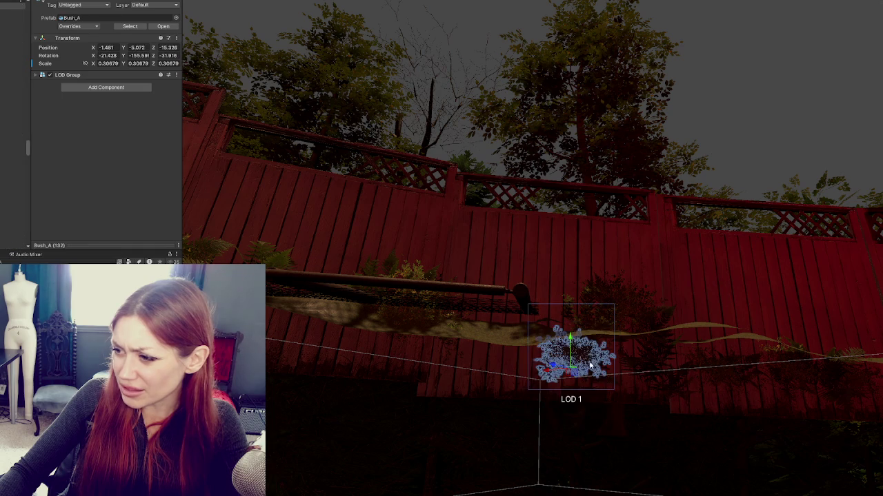
left_click_drag(576, 346, 576, 307)
Lift two more ferns and shift a Bush_A right and down along the fence
left_click(586, 372)
left_click_drag(588, 356, 605, 302)
left_click(687, 373)
left_click(673, 356)
left_click_drag(673, 356, 675, 309)
left_click(640, 378)
left_click(647, 358)
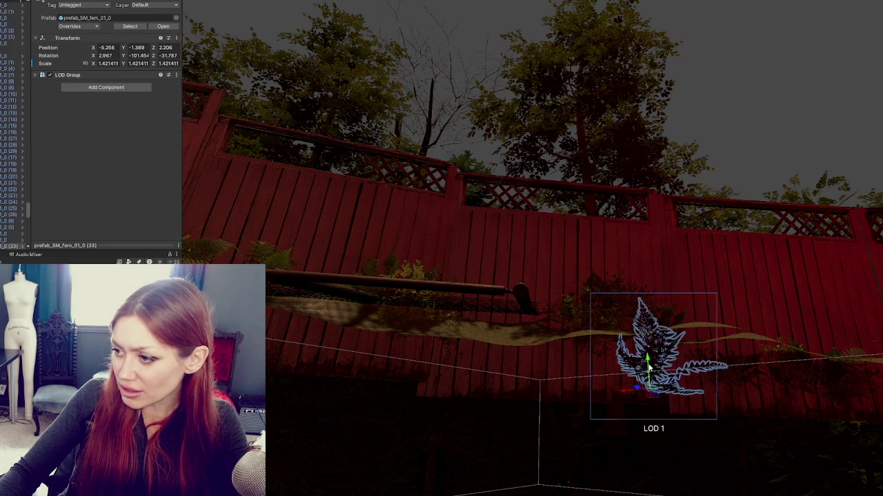
mouse_move(700, 353)
left_mouse_down()
mouse_move(723, 358)
mouse_move(733, 375)
left_mouse_up()
left_click(730, 357)
Raise the neighbouring bush and a fern, shifting the fern right
left_click(731, 366)
left_click(728, 348)
left_click(719, 375)
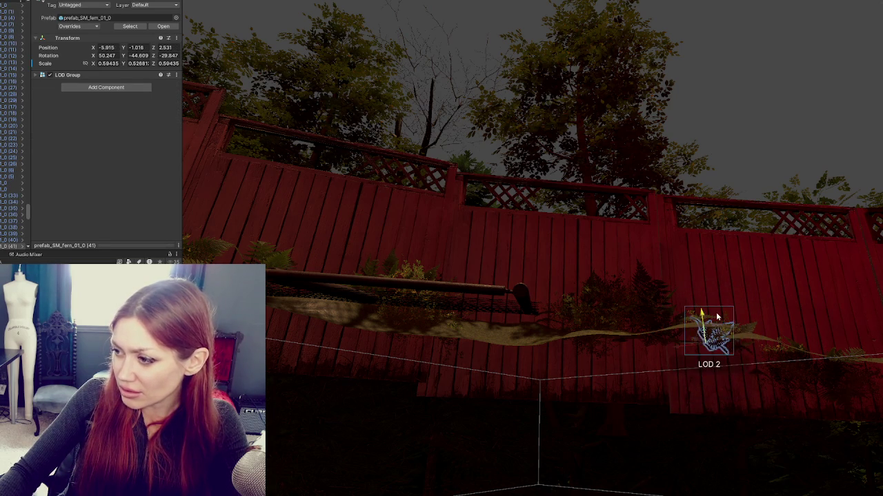
left_click(783, 359)
left_click_drag(785, 357, 798, 378)
left_click(798, 379)
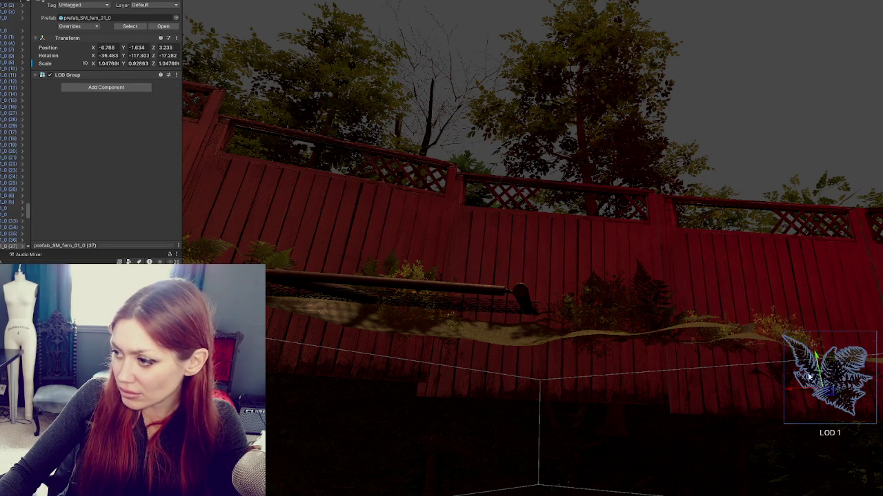
left_click(791, 371)
mouse_move(776, 351)
left_mouse_down()
mouse_move(772, 319)
mouse_move(836, 386)
mouse_move(821, 327)
left_mouse_up()
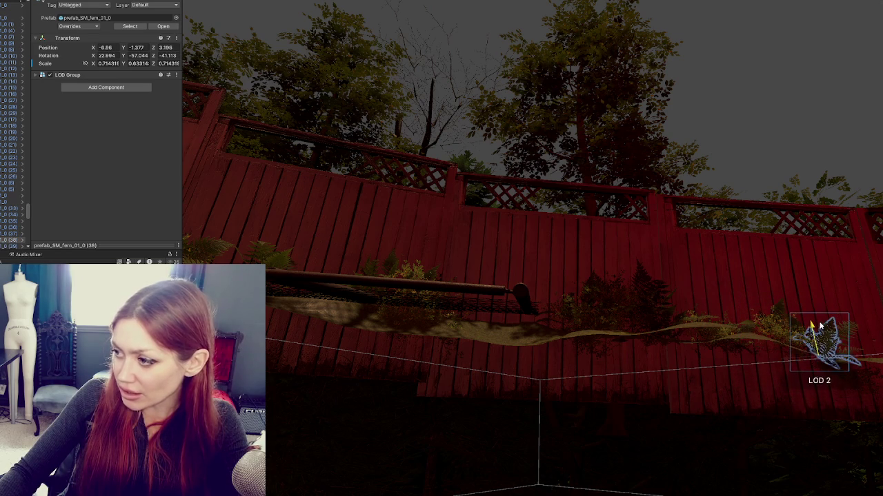
Move the bush at the fence's right end further right
left_click(860, 389)
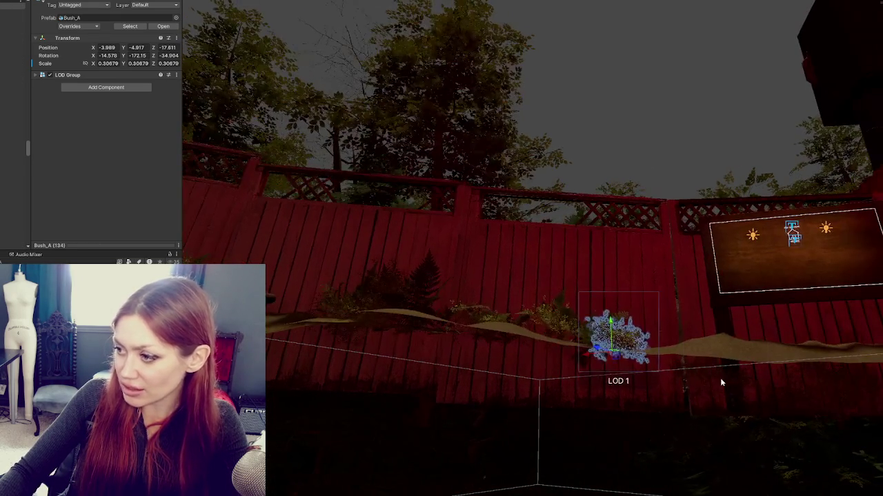
mouse_move(617, 329)
left_mouse_down()
mouse_move(723, 360)
mouse_move(699, 378)
mouse_move(702, 304)
left_mouse_up()
left_click(698, 380)
left_click(698, 381)
Paint a larger Bush_A at the fence's right end and raise it and the smaller bush
left_click(815, 386)
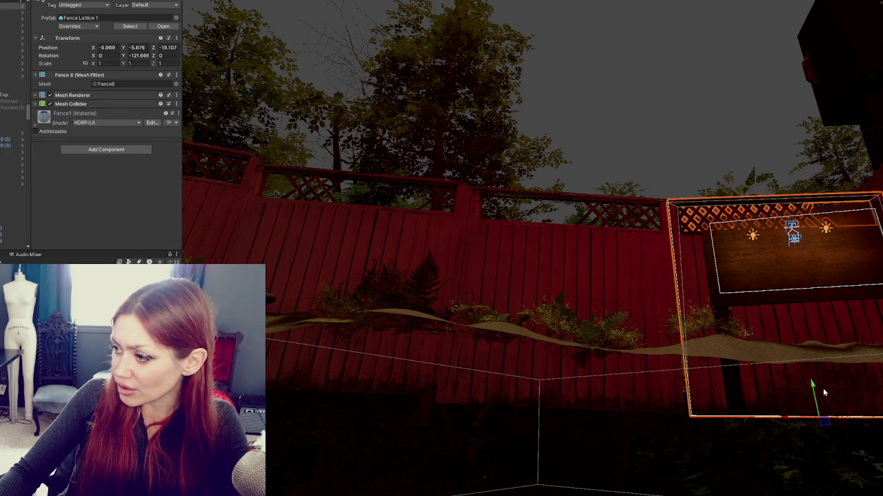
left_click_drag(814, 359, 813, 324)
left_click(853, 403)
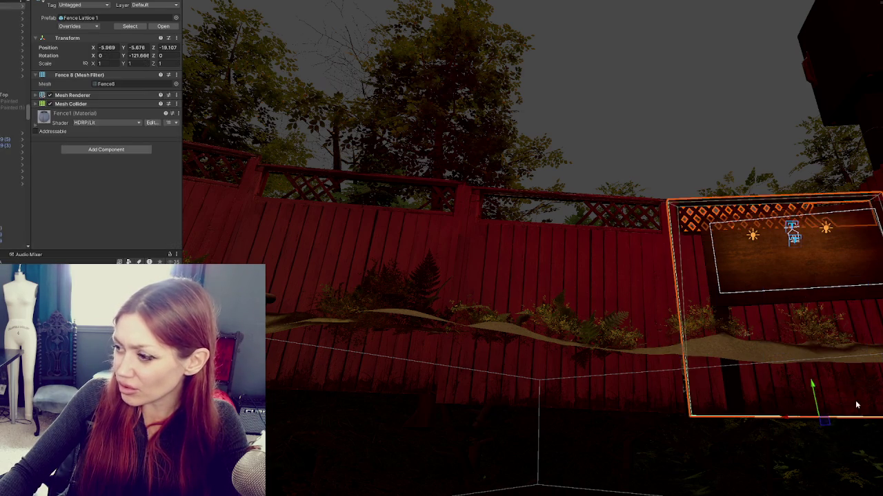
left_click(875, 384)
left_click_drag(853, 371, 848, 316)
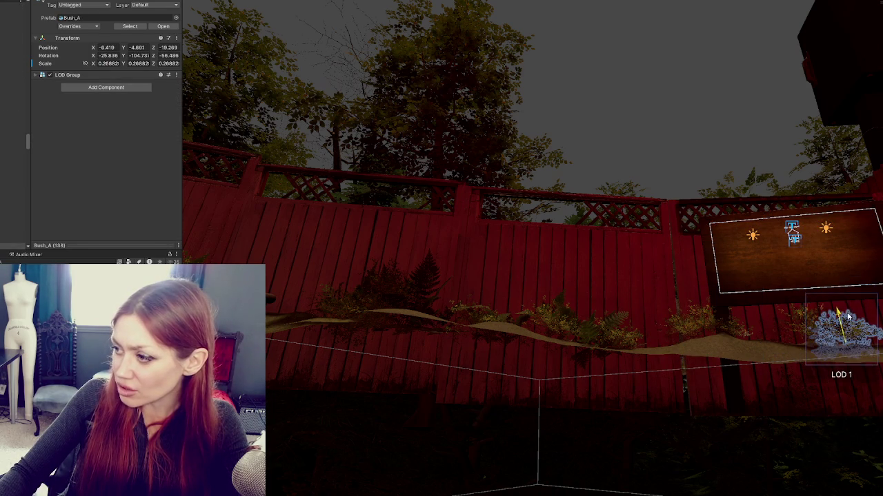
left_click(815, 403)
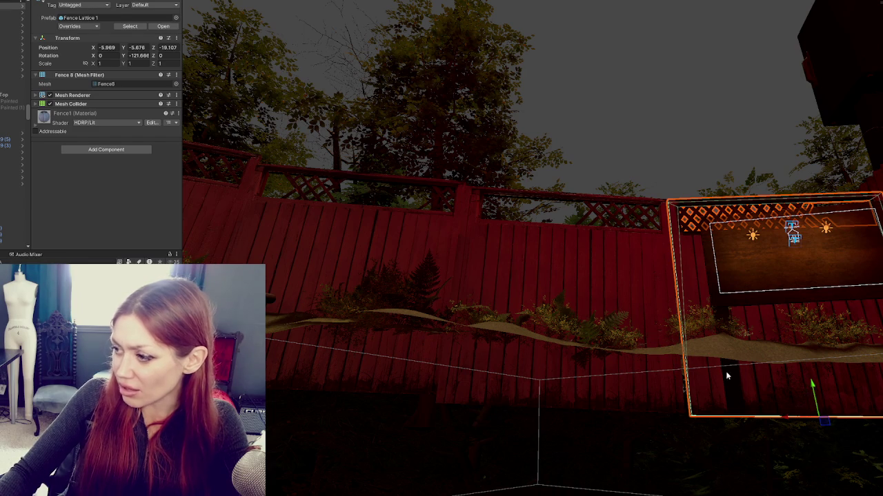
left_click(838, 400)
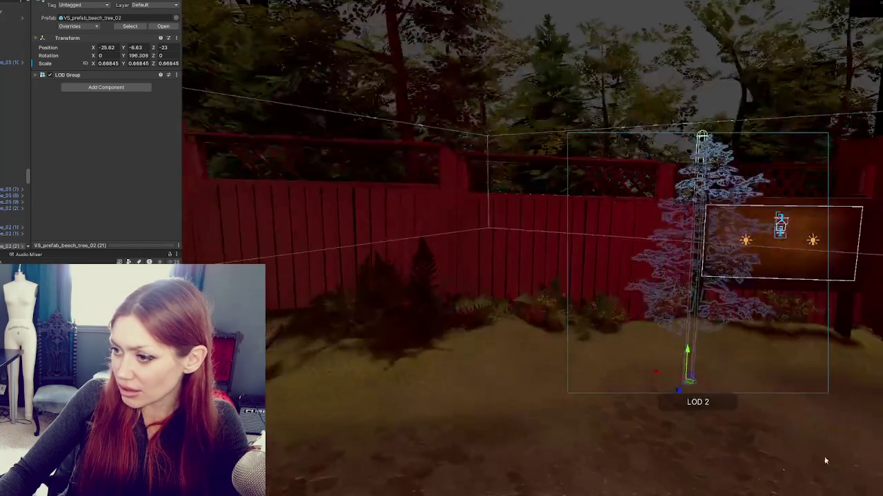
Lower a fern near the tree slightly and check the nearby ferns and fence panel
left_click(555, 316)
mouse_move(546, 284)
left_mouse_down()
mouse_move(545, 296)
mouse_move(632, 311)
mouse_move(468, 329)
mouse_move(563, 296)
left_mouse_up()
left_click(451, 310)
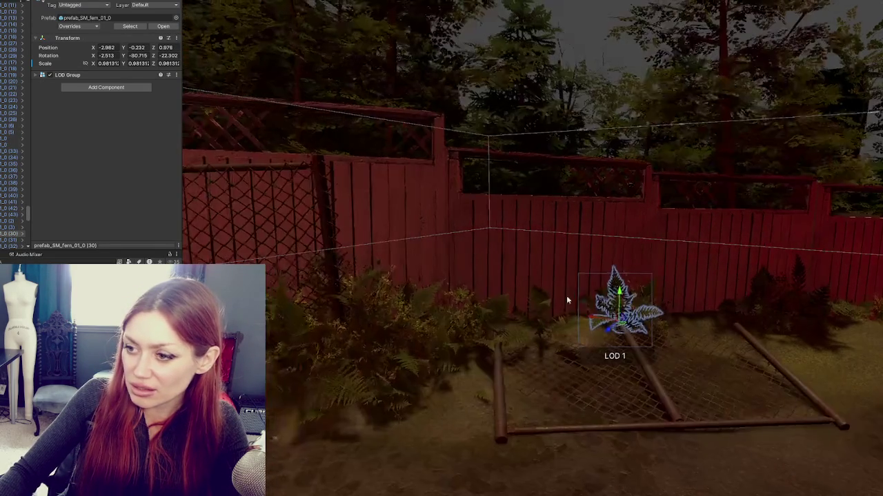
left_click(541, 310)
left_click(535, 324)
mouse_move(534, 324)
left_mouse_down()
mouse_move(532, 340)
mouse_move(645, 388)
mouse_move(816, 273)
mouse_move(556, 296)
mouse_move(465, 366)
mouse_move(731, 368)
mouse_move(552, 388)
mouse_move(637, 331)
mouse_move(610, 349)
mouse_move(416, 335)
mouse_move(550, 299)
mouse_move(565, 311)
mouse_move(528, 301)
left_mouse_up()
Move the Bush_A under the sign board, rotate it and scale it up to about 0.45
left_click(481, 293)
mouse_move(460, 264)
left_mouse_down()
mouse_move(405, 293)
mouse_move(471, 271)
left_mouse_up()
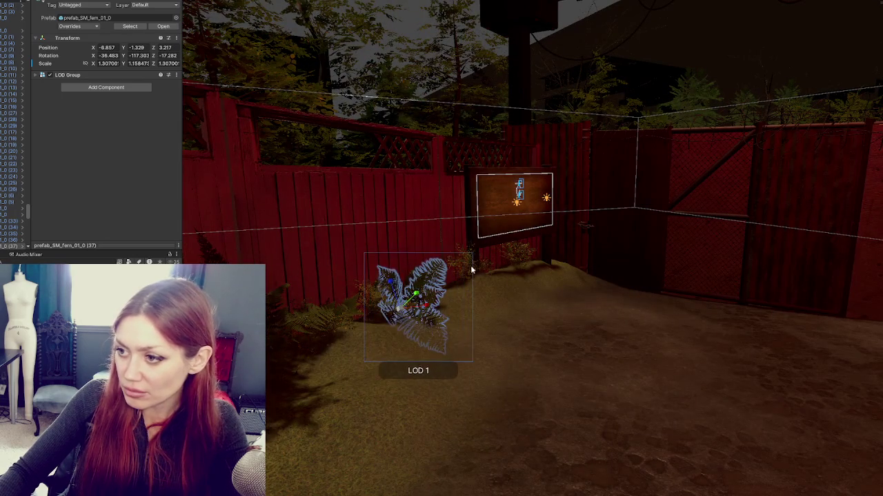
left_click(465, 262)
left_click(472, 270)
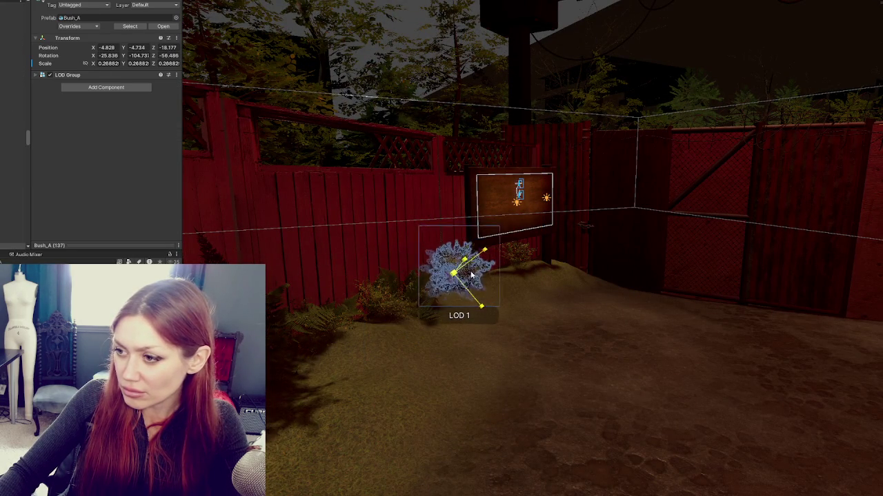
mouse_move(463, 268)
left_mouse_down()
mouse_move(456, 262)
mouse_move(527, 252)
mouse_move(500, 253)
left_mouse_up()
key("e")
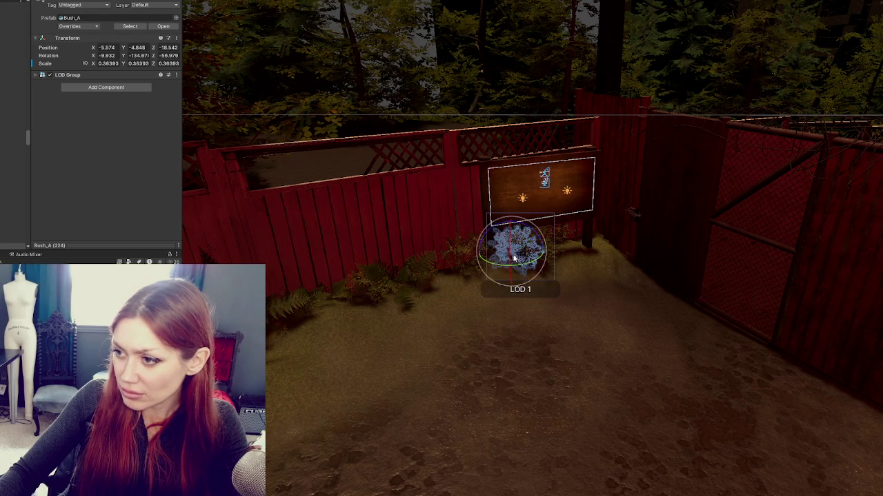
mouse_move(481, 255)
left_mouse_down()
mouse_move(429, 255)
mouse_move(455, 259)
mouse_move(440, 269)
mouse_move(448, 250)
left_mouse_up()
key("r")
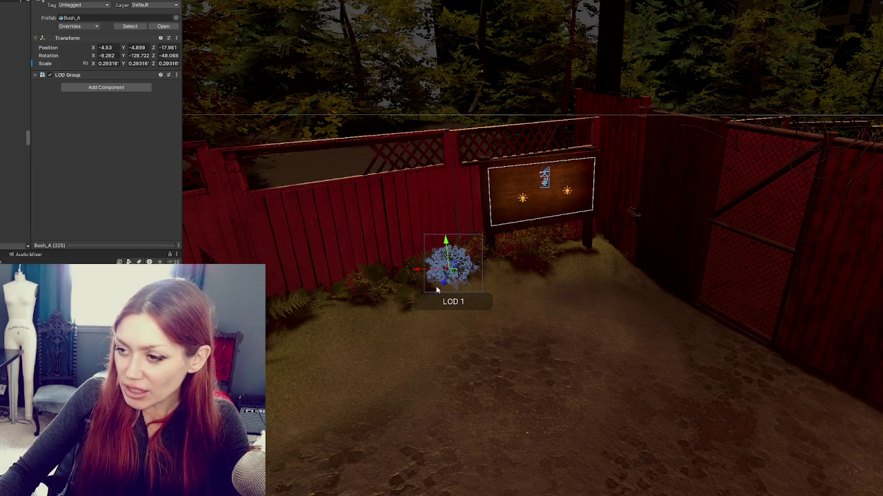
mouse_move(444, 291)
left_mouse_down()
mouse_move(344, 298)
mouse_move(357, 307)
mouse_move(323, 329)
mouse_move(323, 316)
left_mouse_up()
Turn the whole bush by the signboard slightly and shift it left along the fence
left_click(334, 293)
left_click(473, 259)
left_click(466, 262)
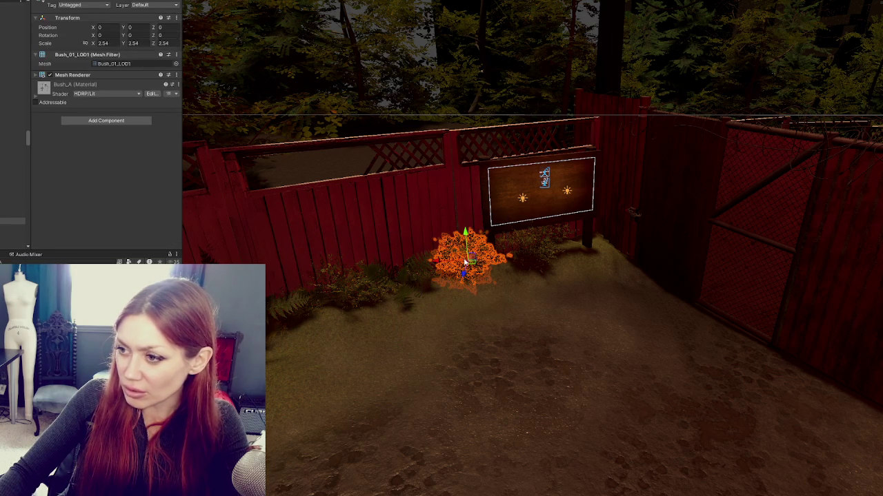
left_click(466, 262)
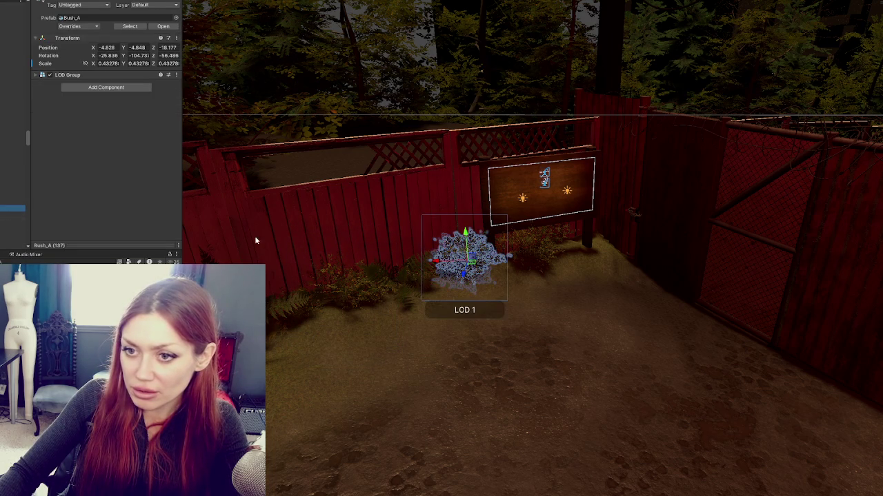
scroll(456, 264, "up", 5)
left_click_drag(457, 264, 453, 263)
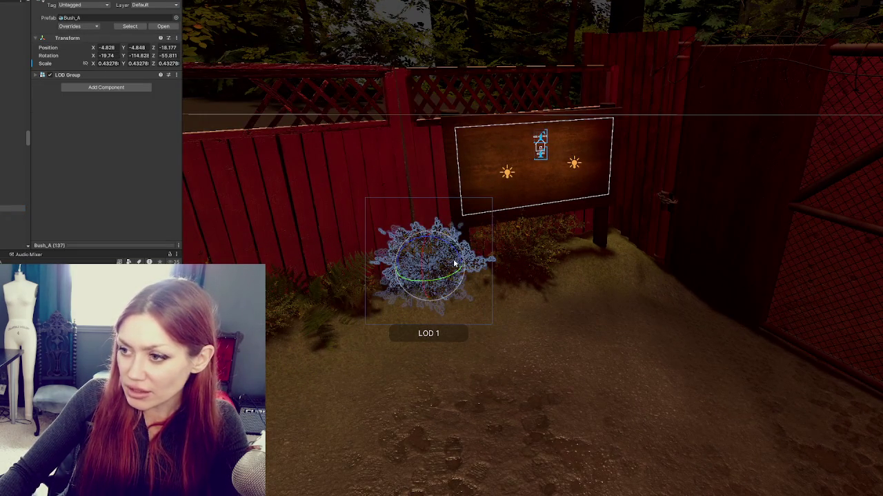
mouse_move(404, 274)
left_mouse_down()
mouse_move(377, 262)
mouse_move(366, 270)
mouse_move(405, 253)
mouse_move(400, 271)
mouse_move(406, 264)
mouse_move(375, 278)
mouse_move(383, 282)
left_mouse_up()
key("e")
key("w")
left_click(473, 374)
mouse_move(473, 374)
left_mouse_down()
mouse_move(660, 329)
mouse_move(467, 310)
mouse_move(479, 290)
left_mouse_up()
Move the left bush against the fence by the grate, sink, rotate and resize it to about 0.44
left_click(314, 264)
mouse_move(317, 271)
left_mouse_down()
mouse_move(326, 301)
mouse_move(511, 290)
left_mouse_up()
left_click_drag(488, 213, 545, 246)
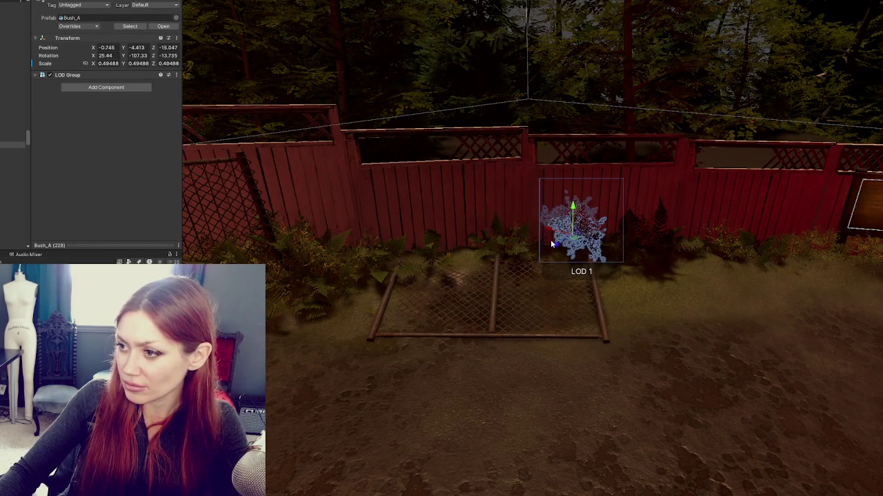
left_click(571, 216)
left_click_drag(571, 216, 572, 222)
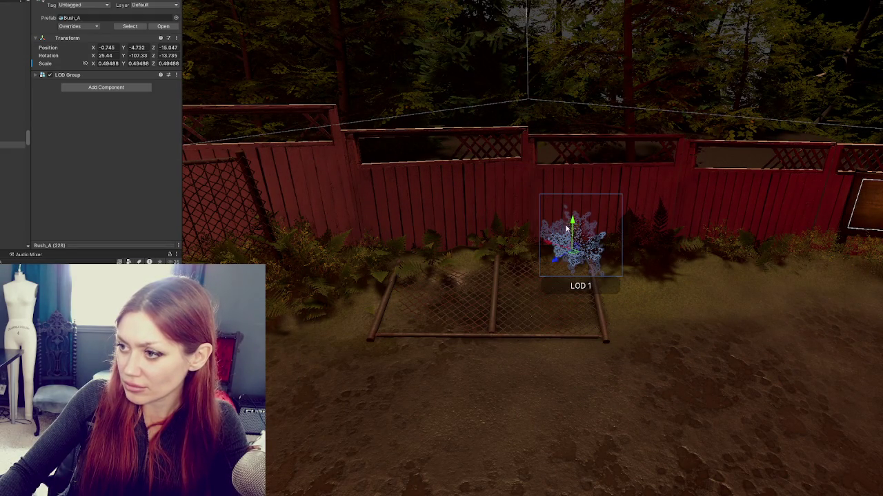
mouse_move(552, 262)
left_mouse_down()
mouse_move(546, 255)
mouse_move(606, 272)
mouse_move(588, 266)
mouse_move(597, 279)
mouse_move(576, 265)
mouse_move(583, 256)
mouse_move(729, 256)
mouse_move(557, 231)
mouse_move(443, 270)
mouse_move(476, 265)
mouse_move(470, 233)
mouse_move(418, 271)
left_mouse_up()
key("e")
key("e")
key("w")
key("w")
key("e")
key("r")
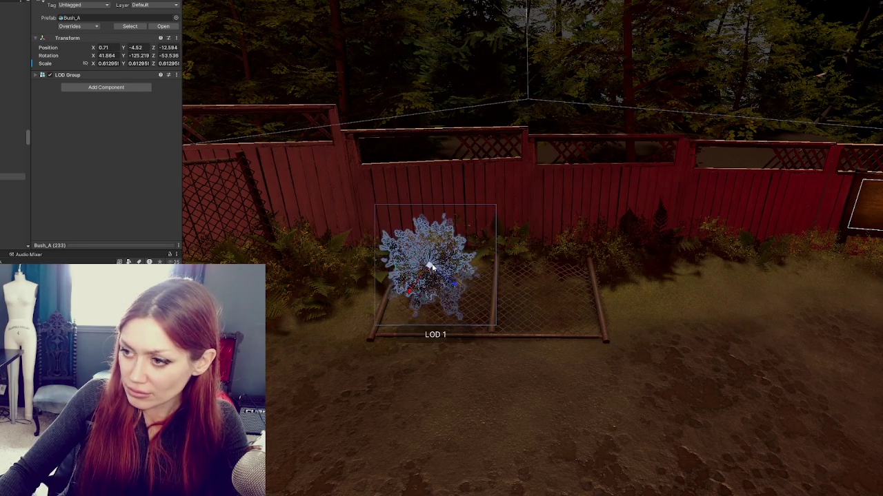
mouse_move(386, 251)
left_mouse_down()
mouse_move(414, 262)
mouse_move(390, 389)
mouse_move(437, 366)
mouse_move(528, 394)
left_mouse_up()
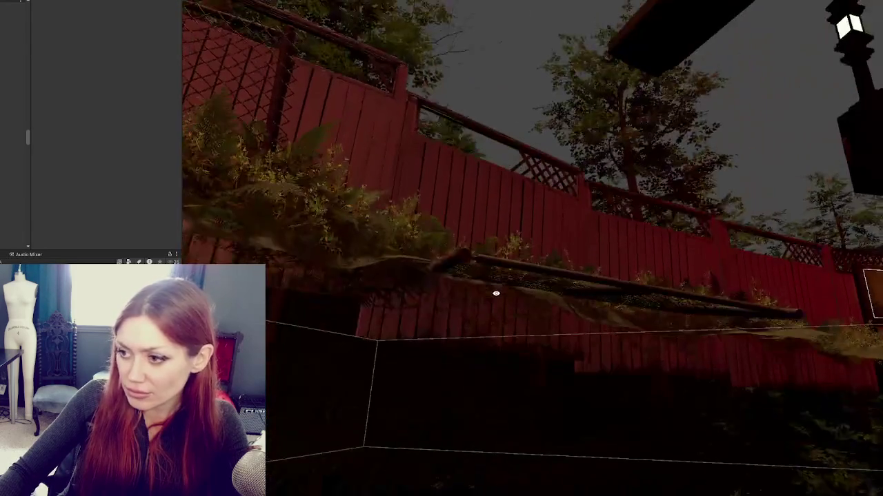
Check the fence-base bushes in the Scene view from a lower, closer angle
left_click(451, 259)
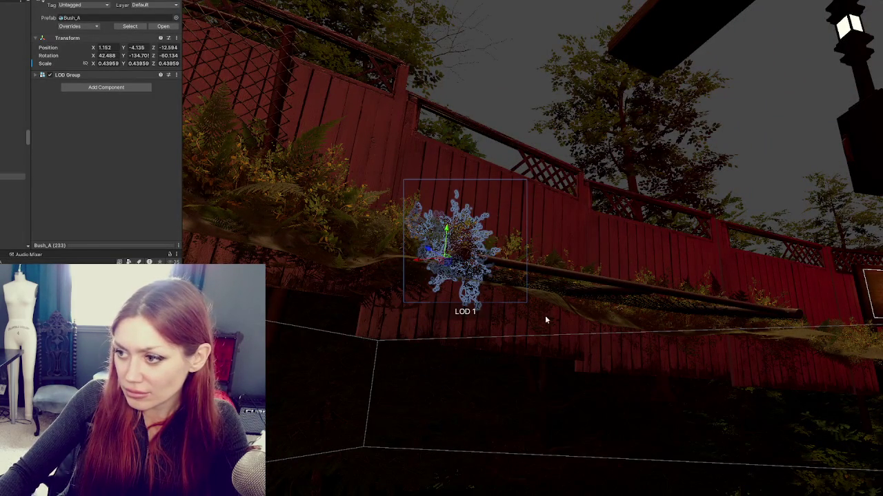
left_click(504, 262)
mouse_move(504, 262)
left_mouse_down()
mouse_move(524, 304)
mouse_move(497, 310)
mouse_move(476, 297)
mouse_move(478, 256)
mouse_move(474, 287)
mouse_move(286, 413)
mouse_move(622, 394)
mouse_move(762, 331)
mouse_move(498, 328)
mouse_move(486, 354)
left_mouse_up()
left_click(497, 310)
left_click(474, 292)
left_click(476, 292)
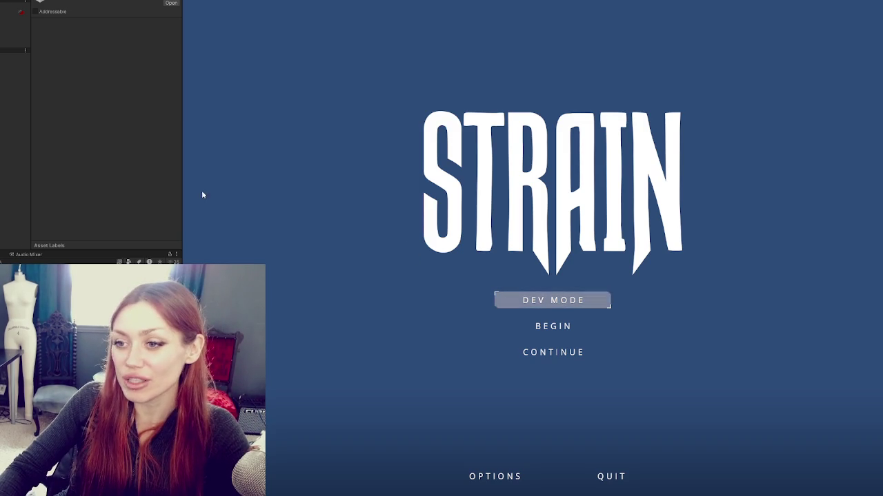
Widen the Game view and launch STRAIN through DEV MODE
left_click_drag(180, 196, 69, 196)
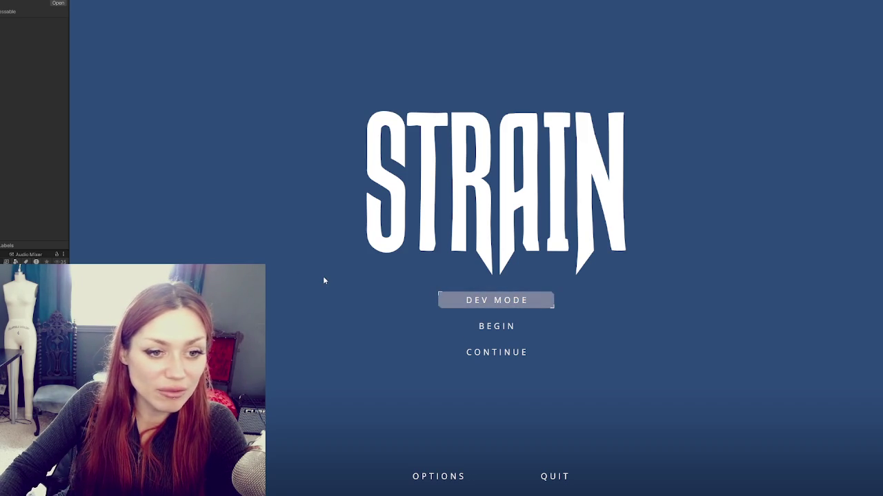
left_click(510, 300)
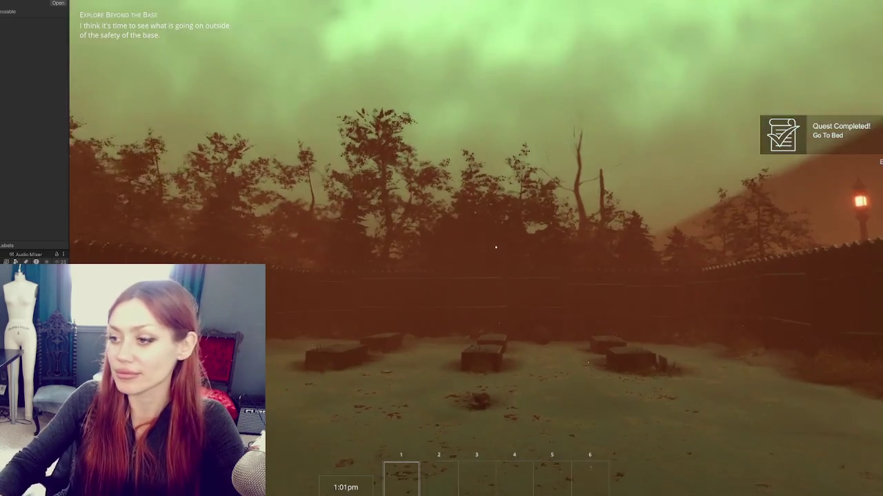
Walk out through the wooden gate and down the path to the CLOSED gate
key("w")
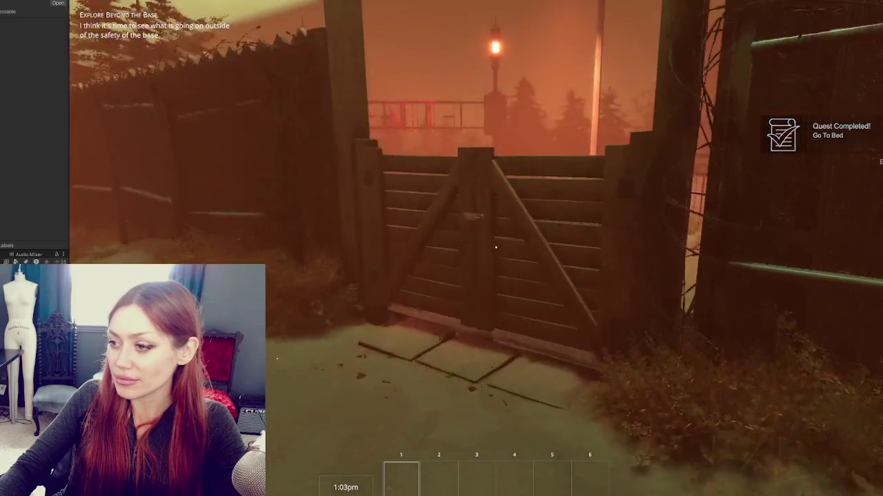
key("e")
key("w")
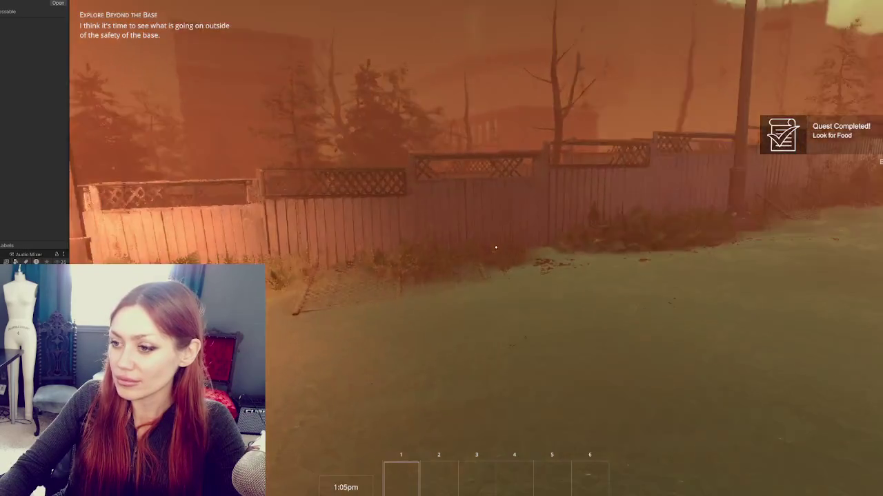
key("w")
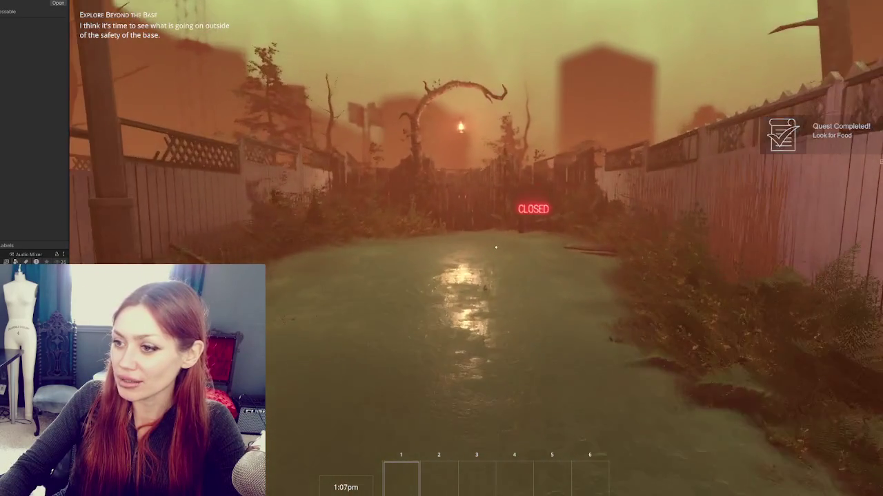
key("w")
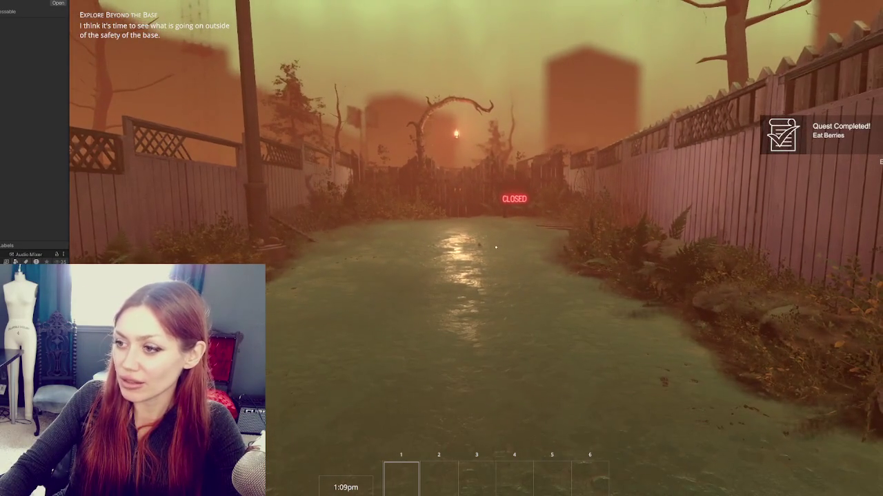
key("w")
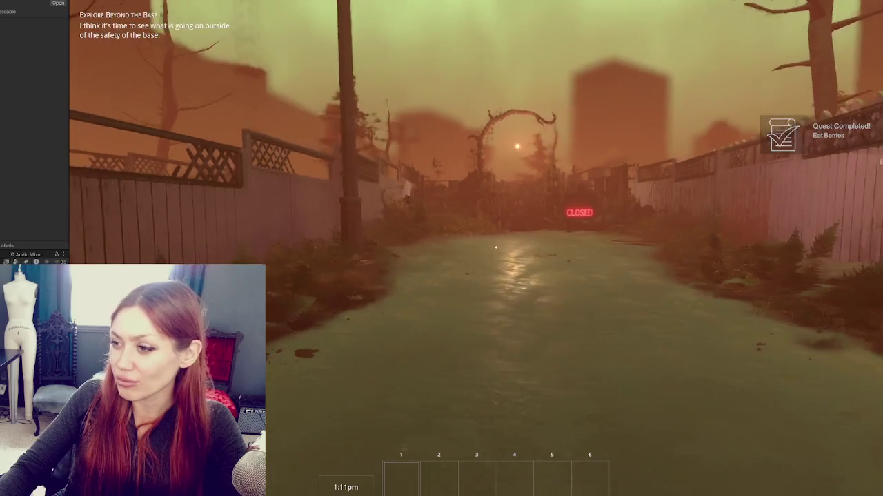
key("w")
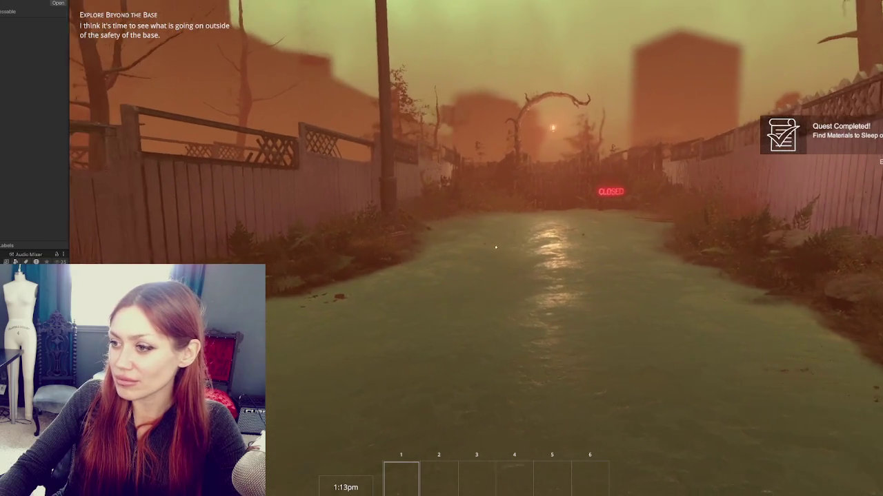
key("w")
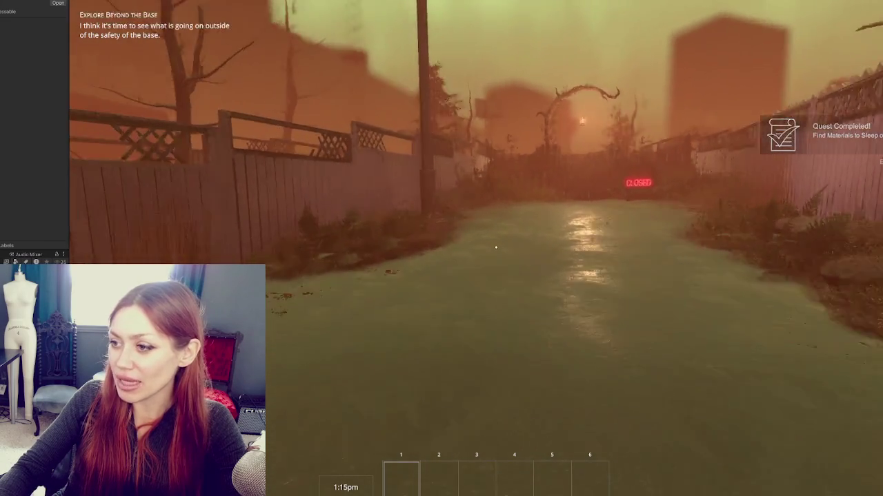
key("w")
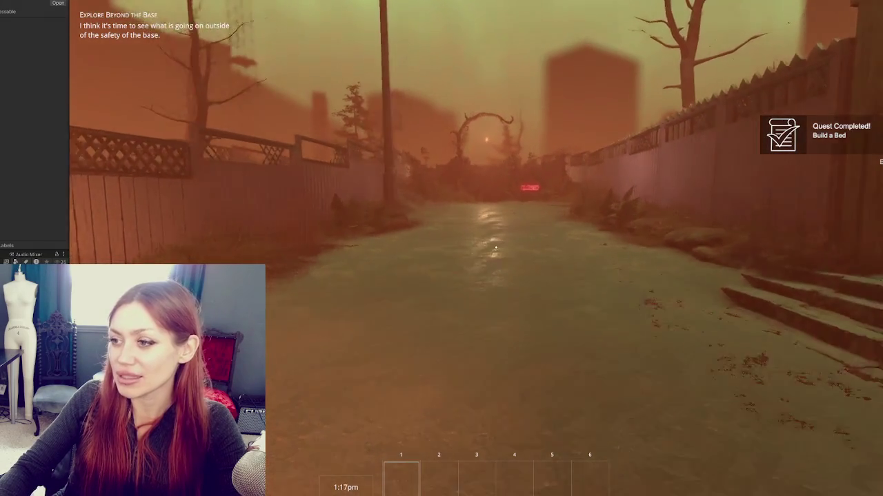
key("w")
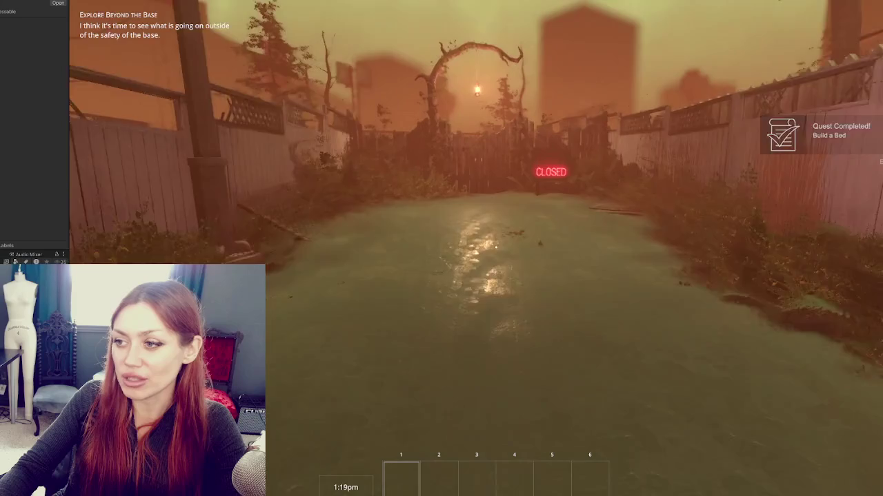
key("w")
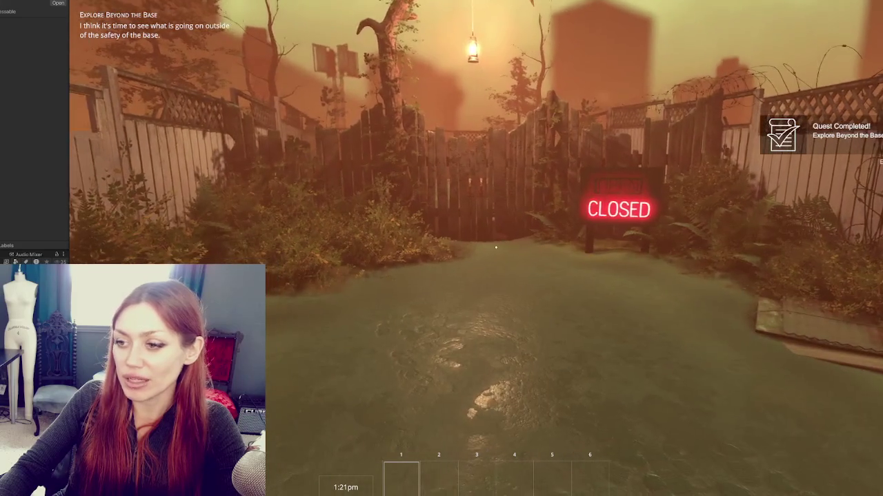
Follow the wooden, chain-link and red fences, checking the bushes by the pallet
key("w")
key("w")
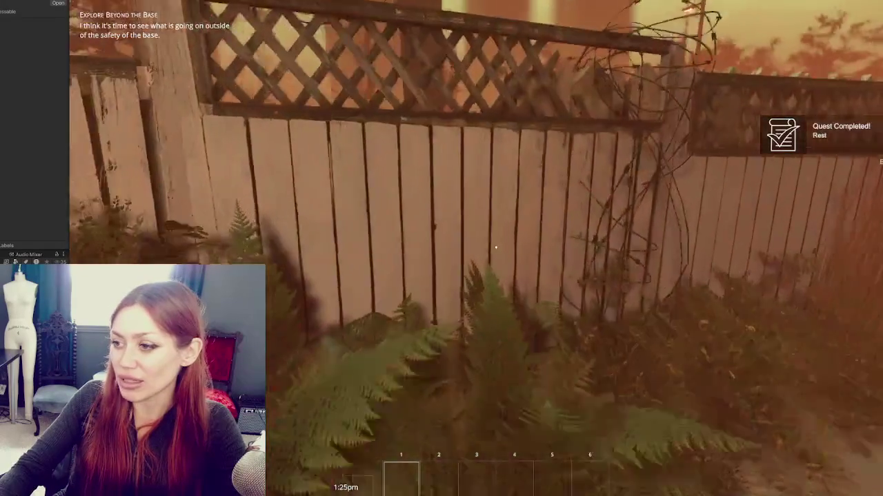
key("w")
key("w")
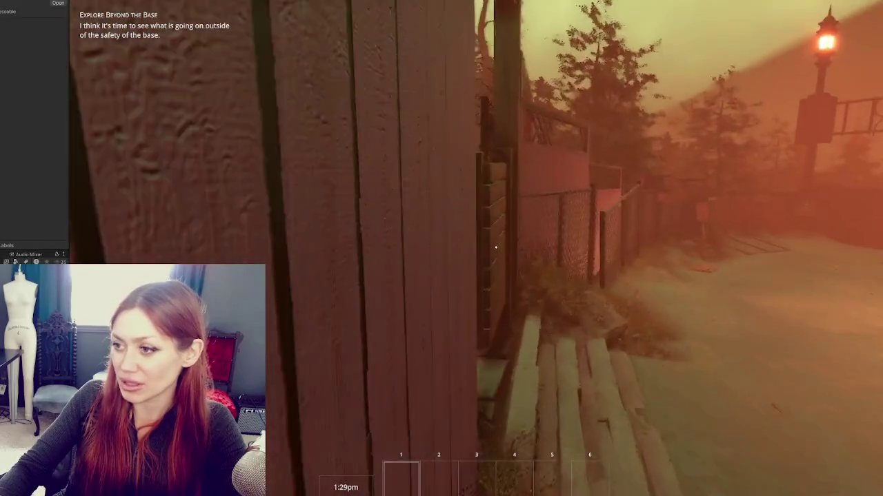
key("w")
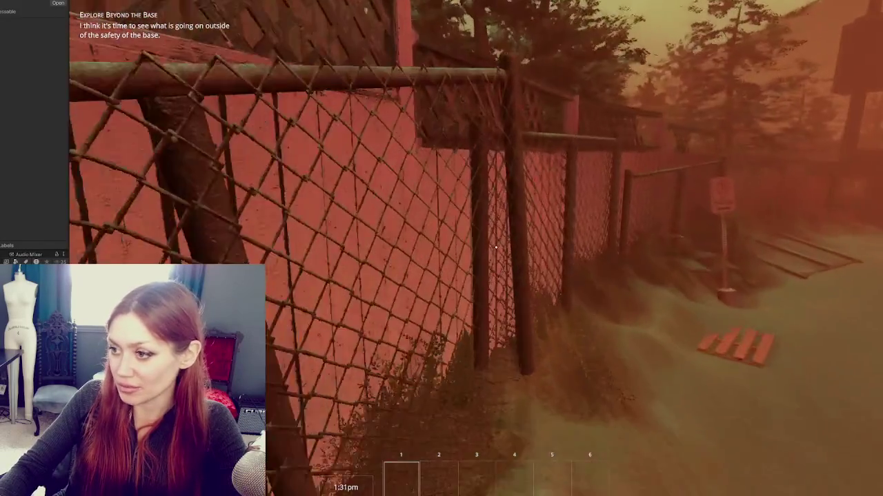
key("w")
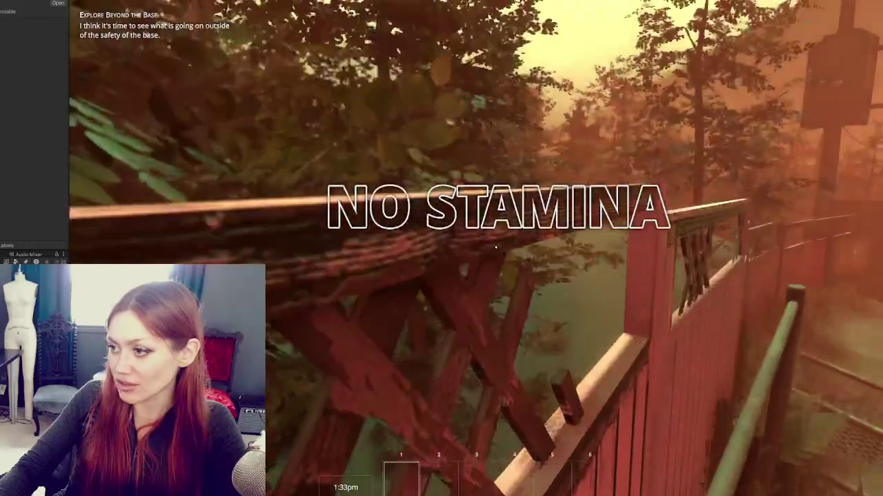
key("w")
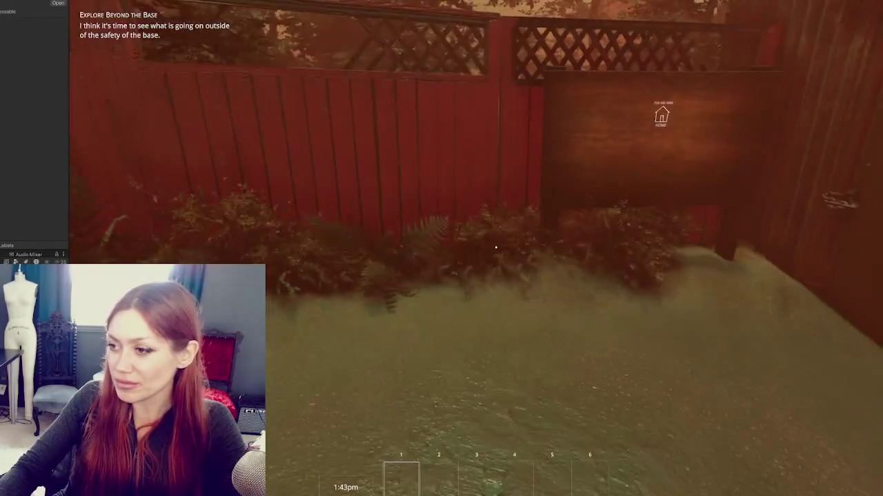
key("w")
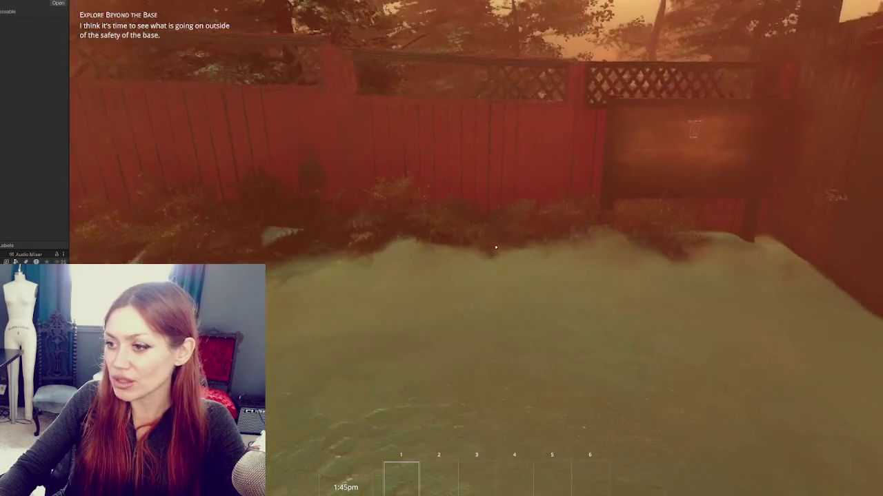
key("w")
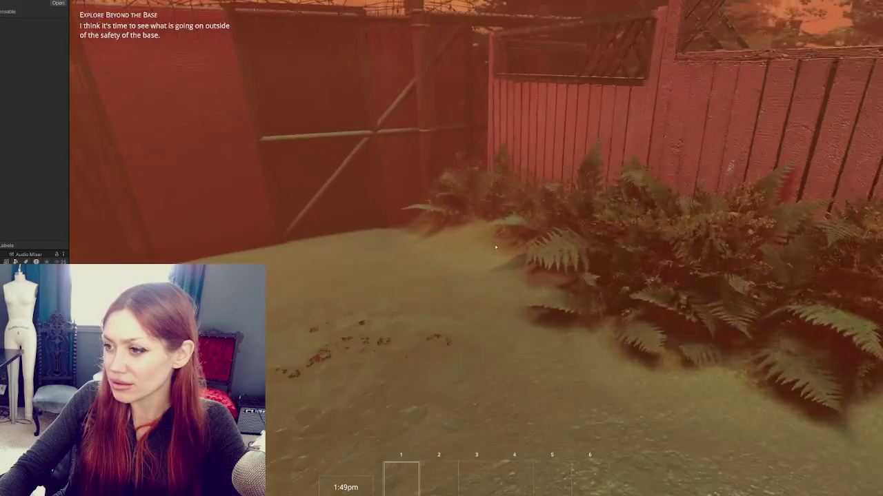
key("w")
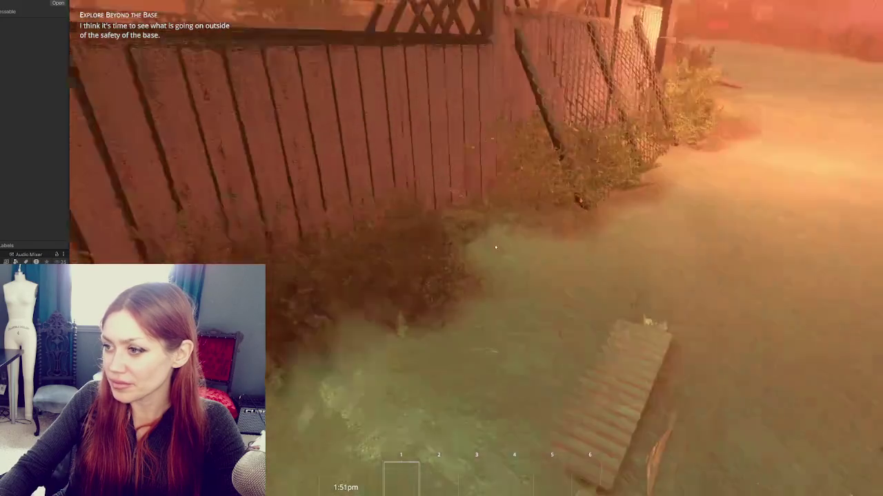
key("w")
key("w")
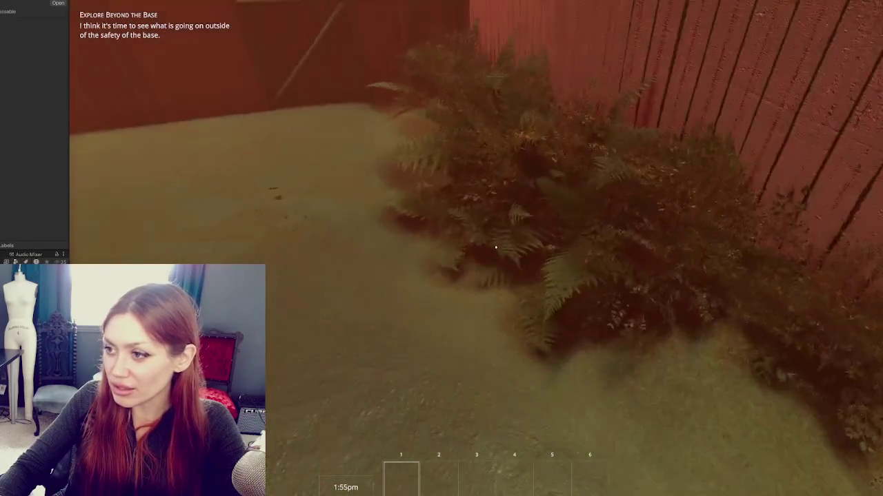
key("w")
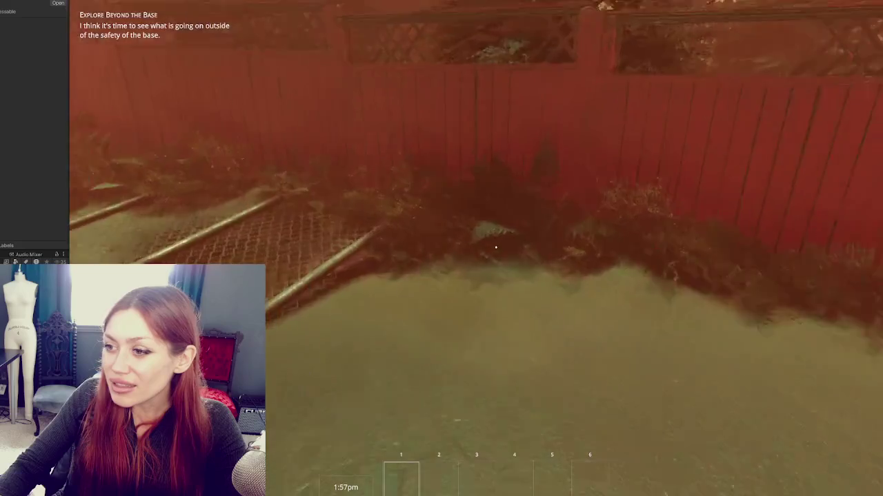
key("w")
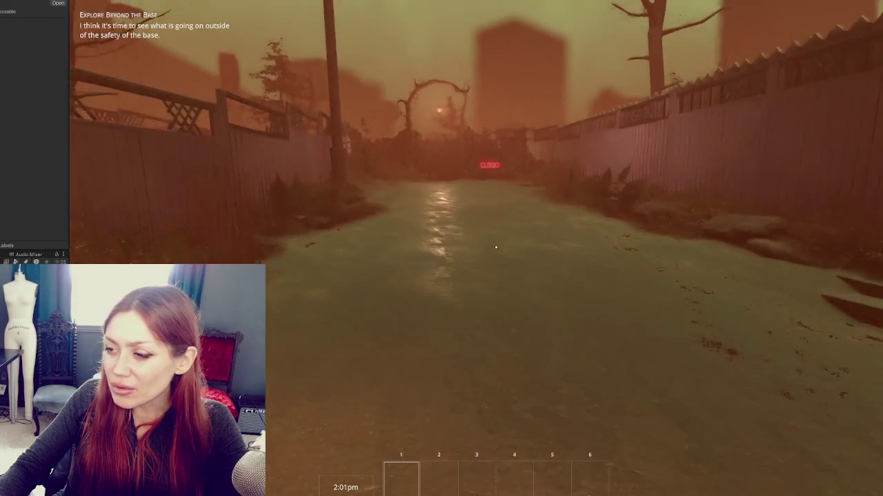
Walk down the alley to the CLOSED sign, then step back and strafe right
key("w")
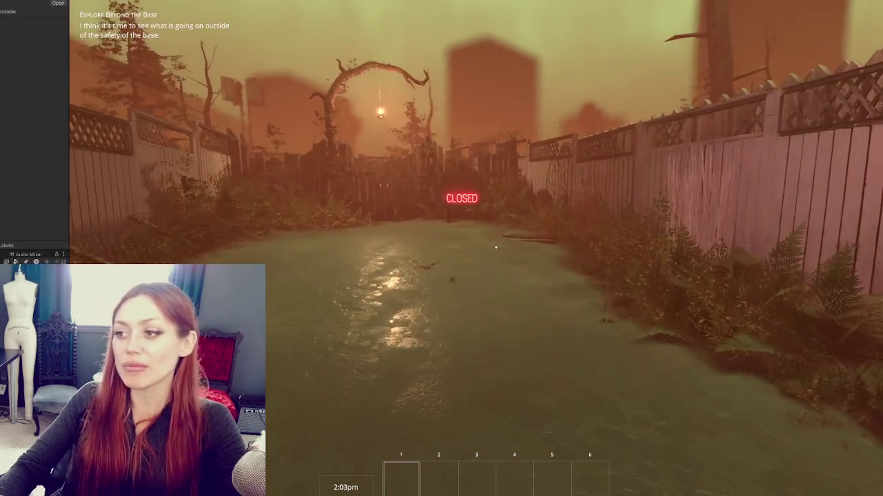
key("w")
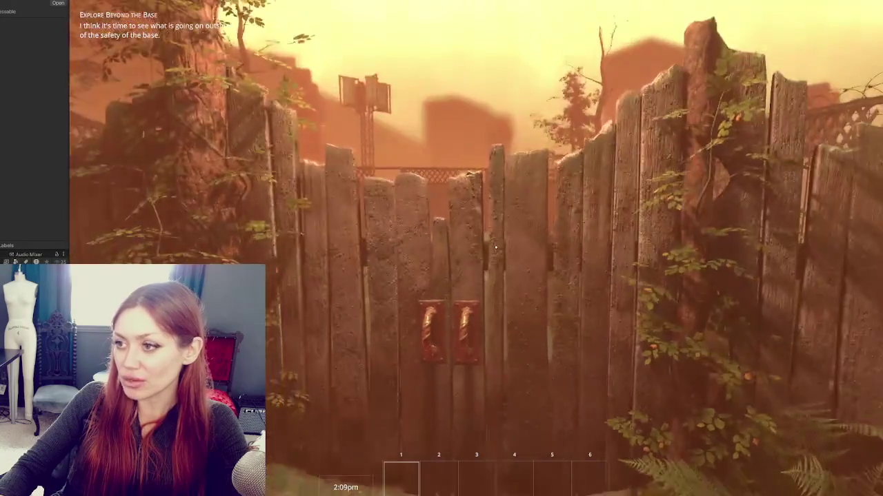
key("s")
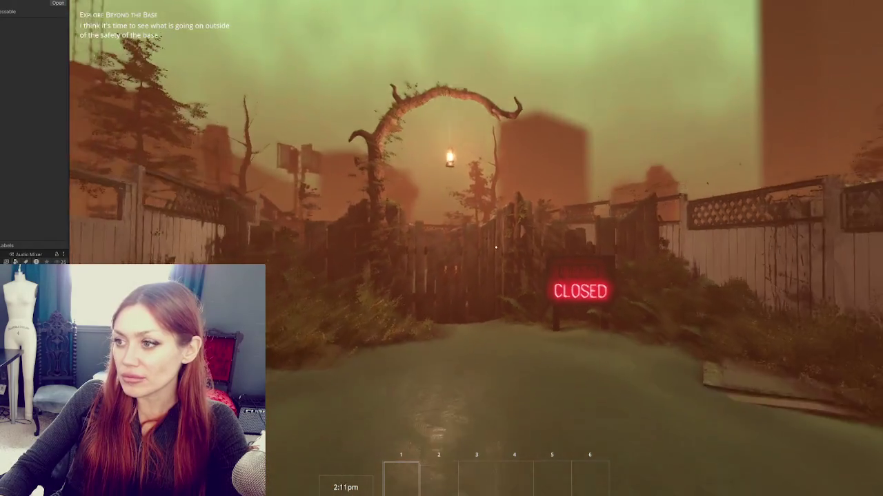
mouse_move(495, 247)
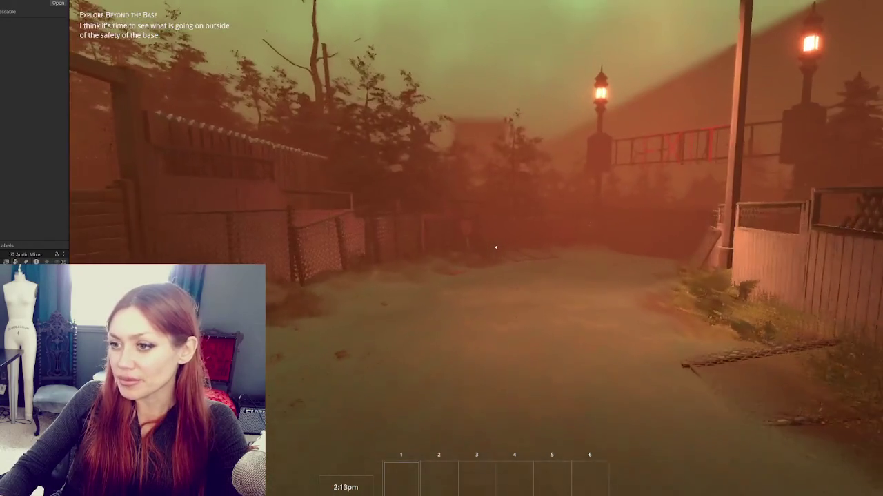
key("d")
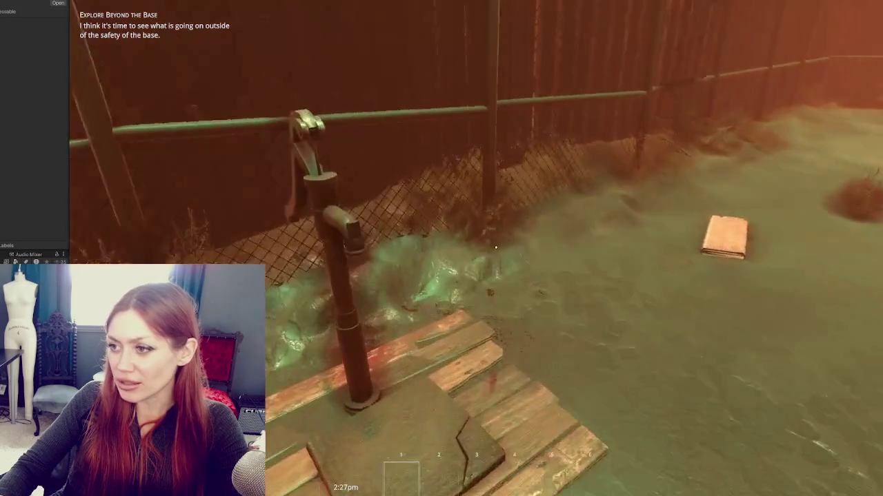
Walk past the water pump and fence corner to the gate under EXIT
key("w")
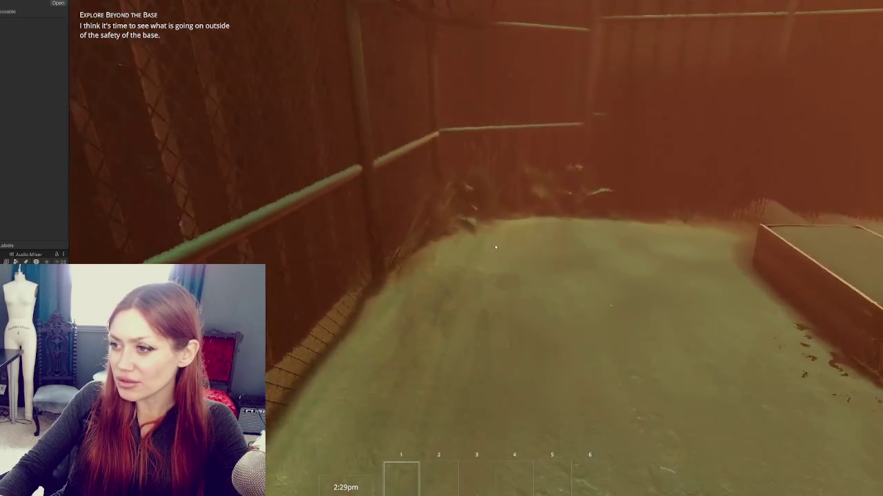
key("w")
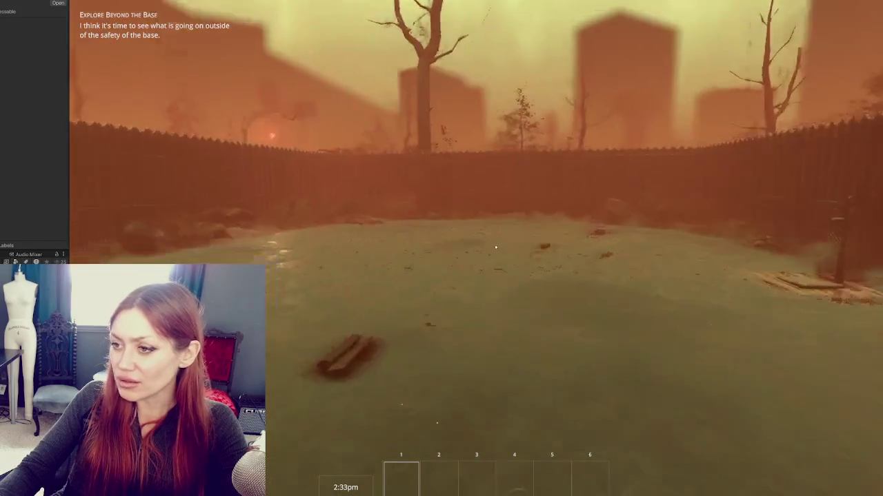
key("w")
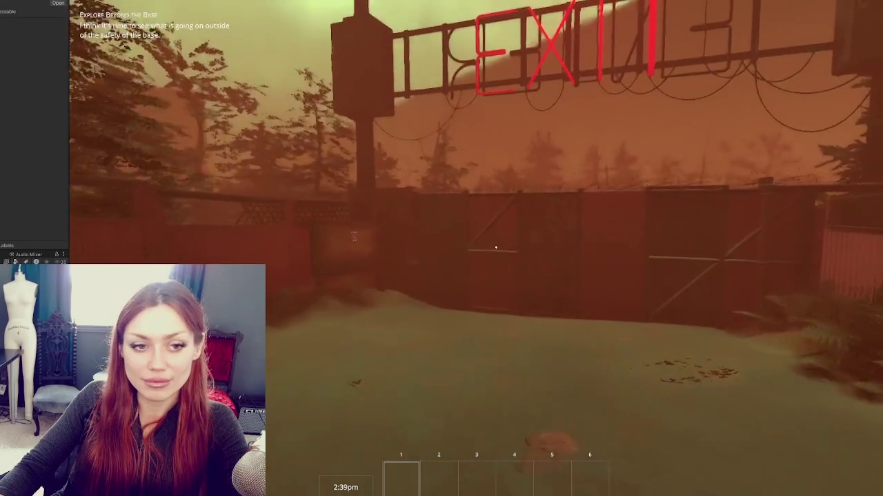
key("w")
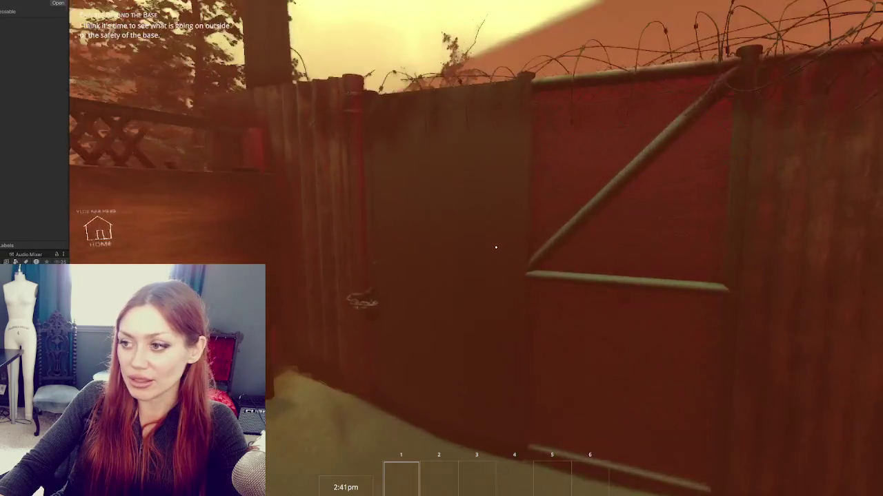
key("shift")
key("e")
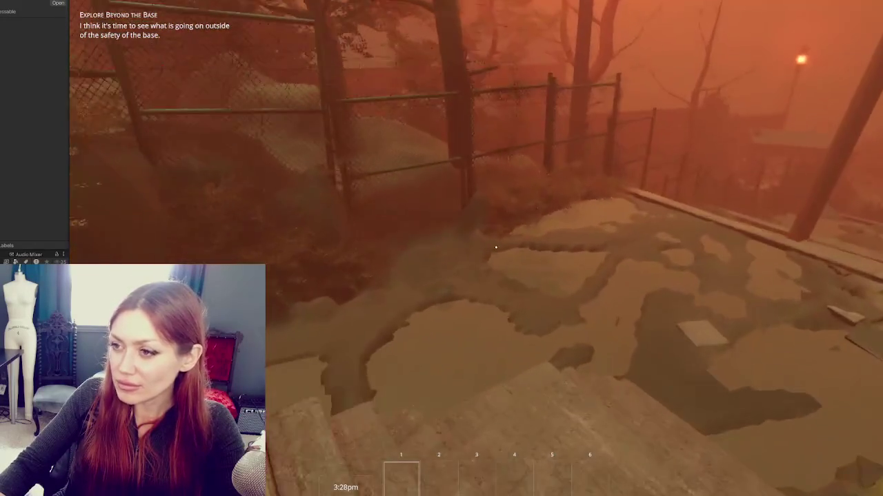
Look toward the curb, broken tiles and the chain-link fence
key("w")
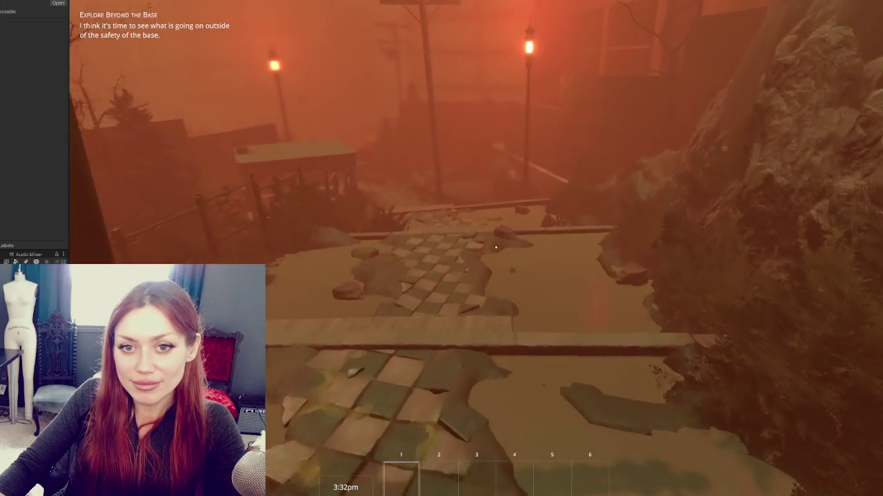
key("w")
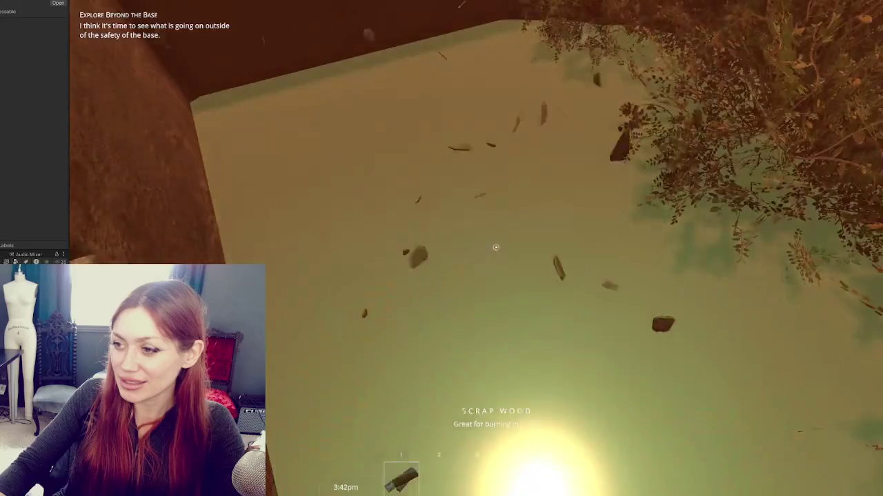
Pick up the scrap wood, go through the wooden door and follow the checkered path
key("e")
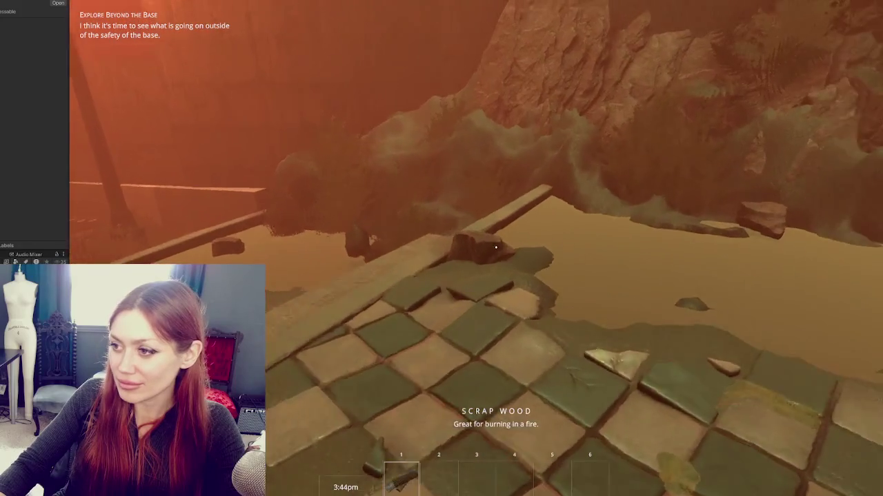
key("w")
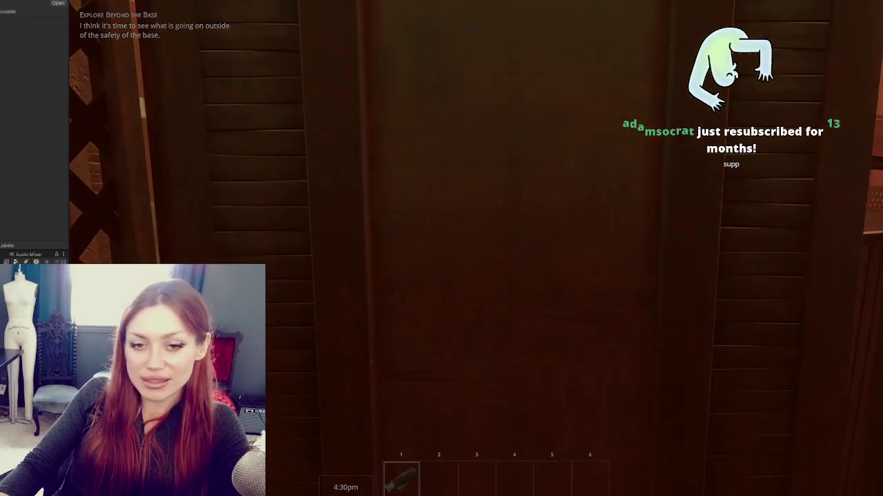
key("e")
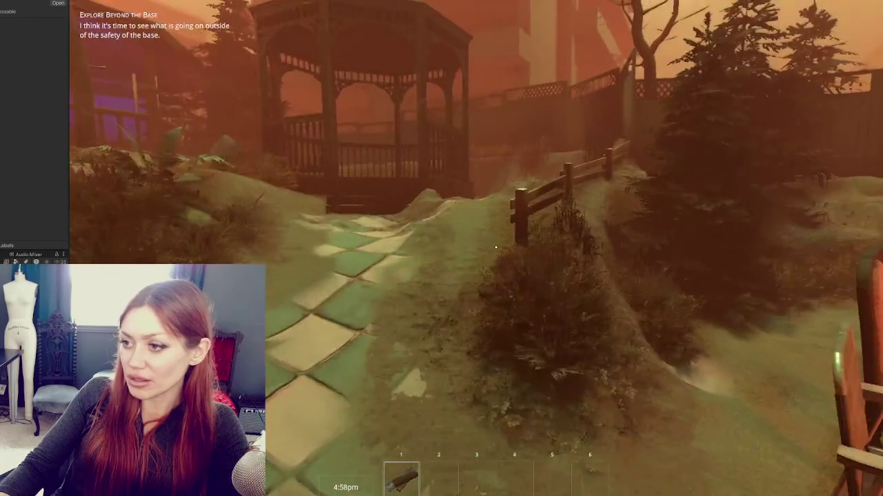
key("w")
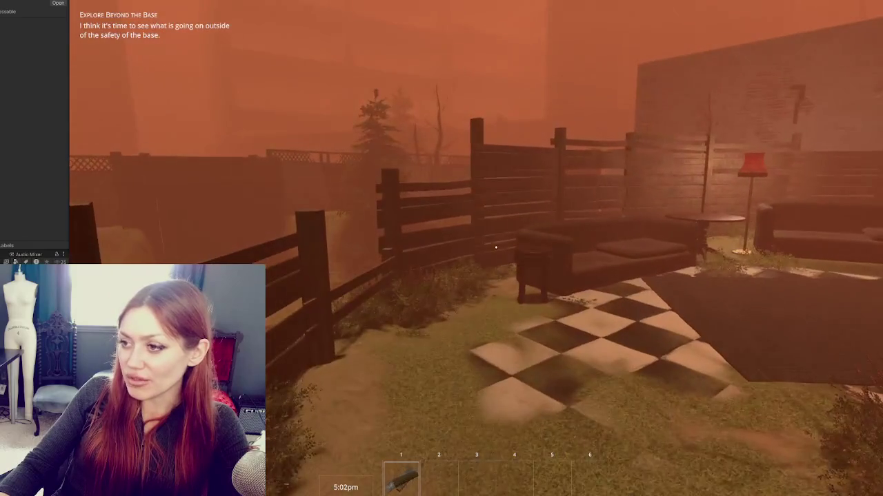
Walk into the shop room and look around its arched door, curtain and doorway
key("w")
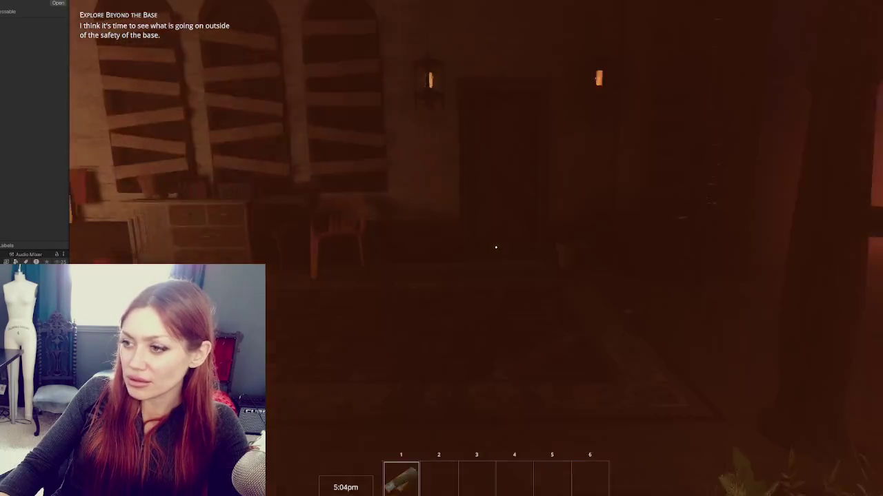
key("w")
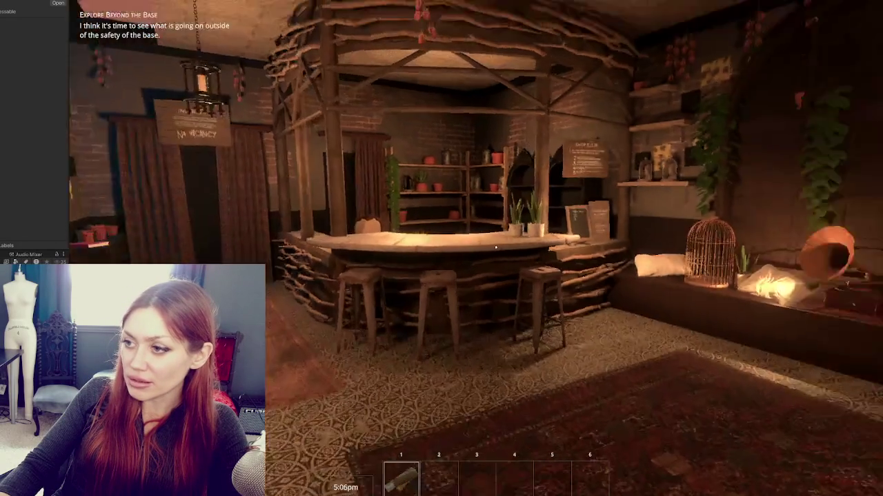
key("w")
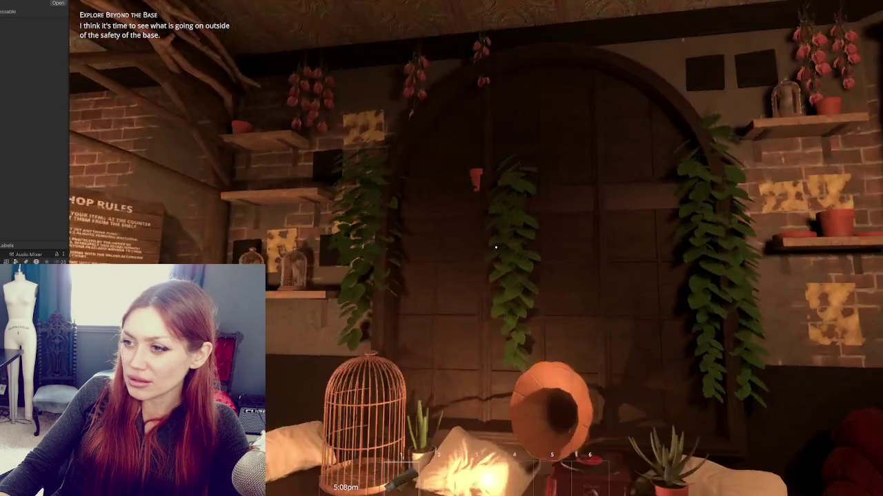
key("s")
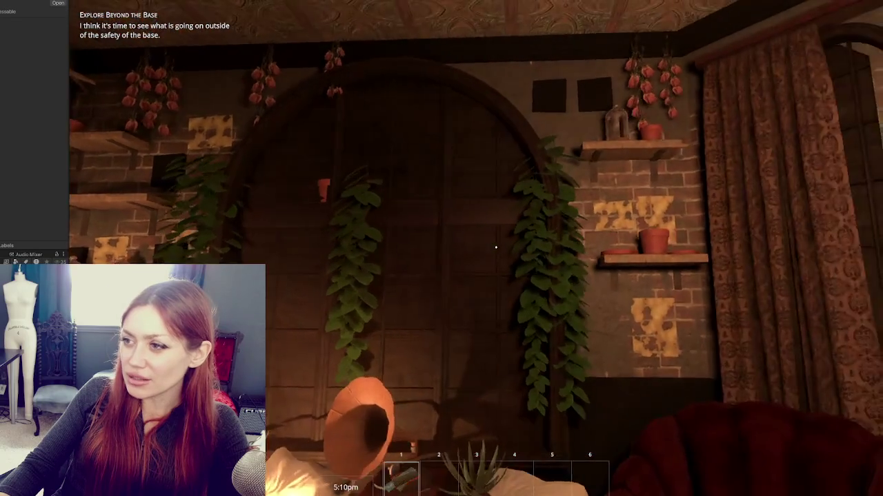
key("s")
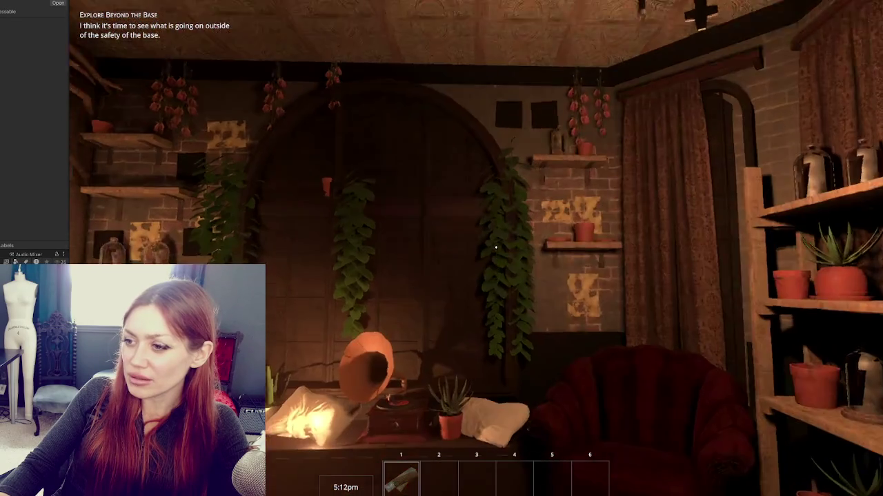
key("w")
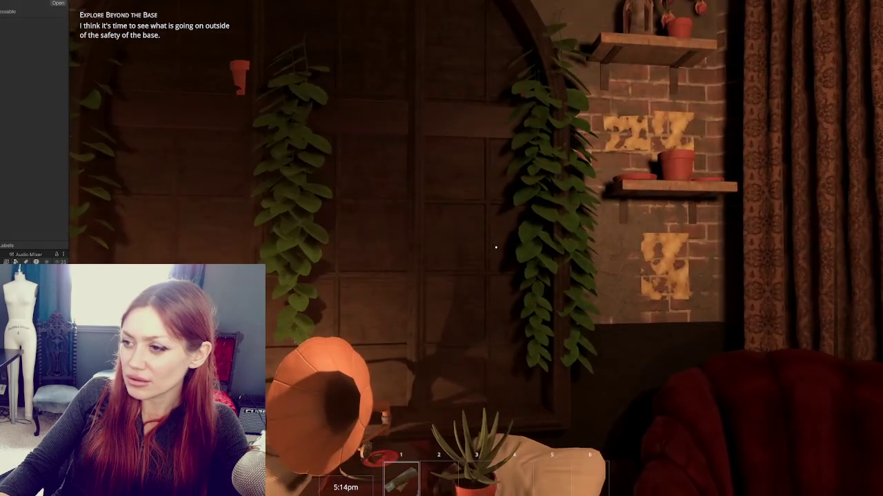
key("d")
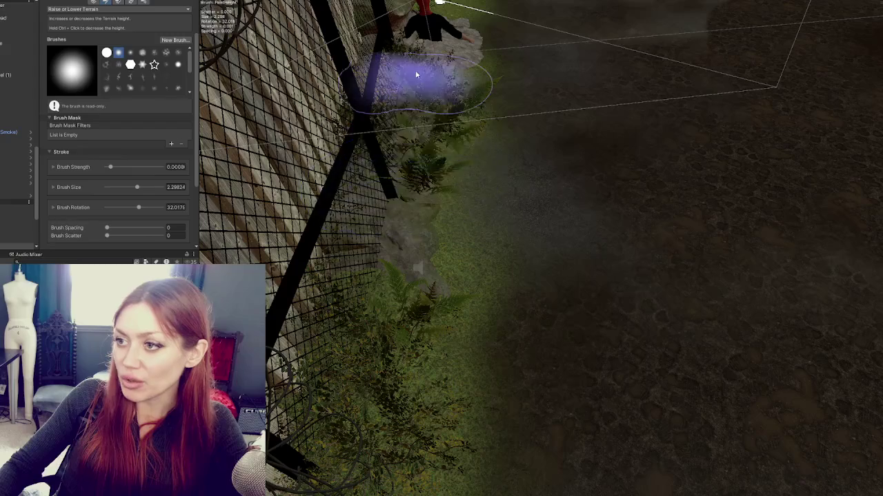
Raise the terrain along the fence base with the Raise or Lower Terrain brush
mouse_move(429, 58)
left_mouse_down()
mouse_move(611, 230)
mouse_move(632, 213)
left_mouse_up()
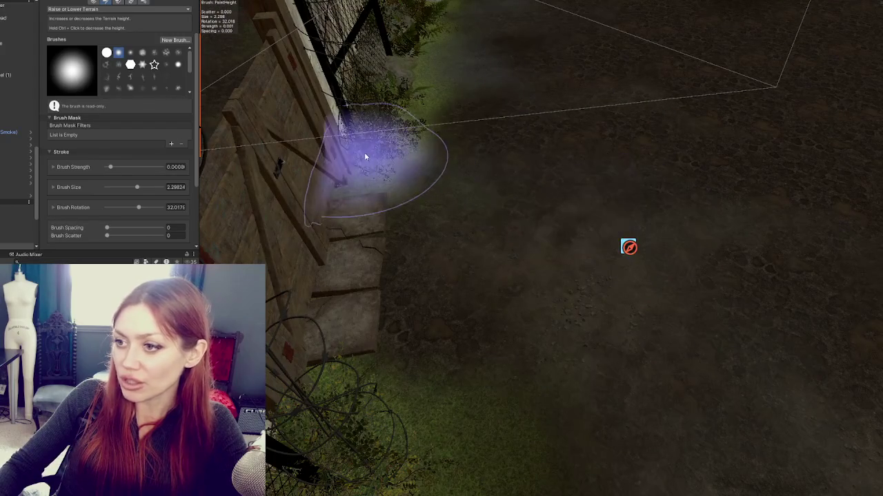
mouse_move(368, 153)
left_mouse_down()
mouse_move(437, 118)
mouse_move(374, 128)
mouse_move(486, 175)
mouse_move(404, 191)
mouse_move(491, 258)
mouse_move(437, 335)
mouse_move(587, 368)
mouse_move(400, 404)
mouse_move(602, 368)
mouse_move(473, 328)
mouse_move(473, 218)
mouse_move(475, 351)
mouse_move(490, 346)
mouse_move(465, 324)
mouse_move(479, 345)
mouse_move(479, 306)
mouse_move(510, 326)
left_mouse_up()
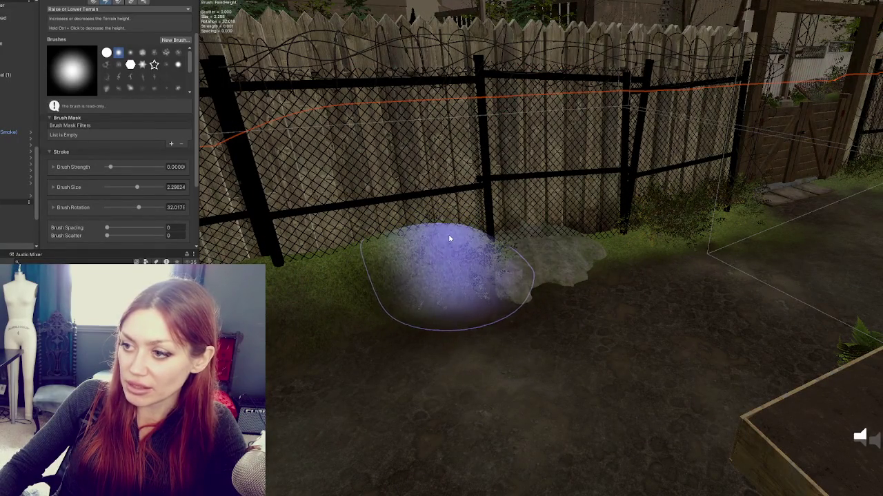
mouse_move(355, 266)
left_mouse_down()
mouse_move(345, 259)
mouse_move(571, 291)
mouse_move(543, 292)
left_mouse_up()
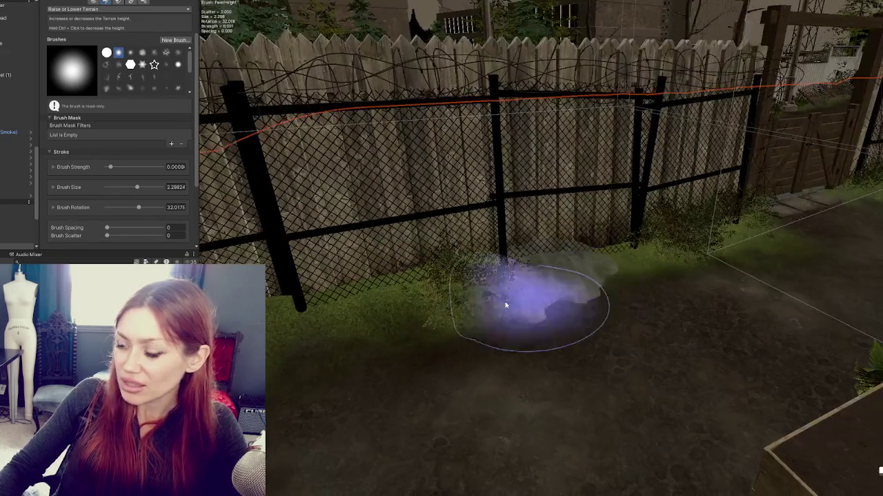
Smooth the ground along the fence line and corner with Smooth Height (size ~2.02, strength ~1.12)
left_click(117, 9)
left_click(80, 87)
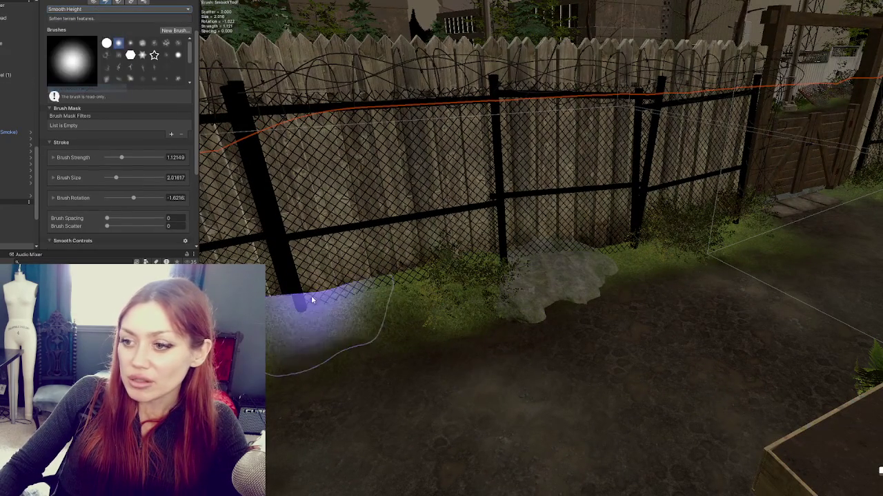
mouse_move(562, 266)
left_mouse_down()
mouse_move(578, 264)
mouse_move(443, 321)
mouse_move(430, 315)
mouse_move(627, 272)
left_mouse_up()
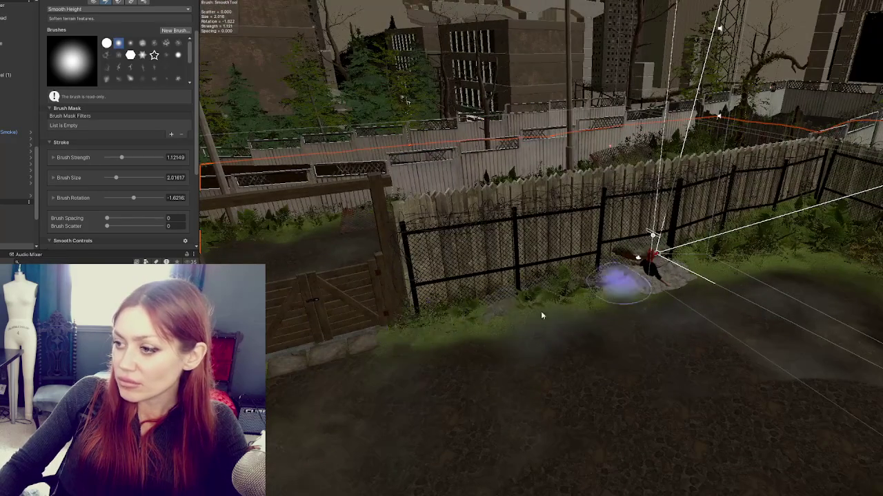
left_click_drag(681, 263, 611, 276)
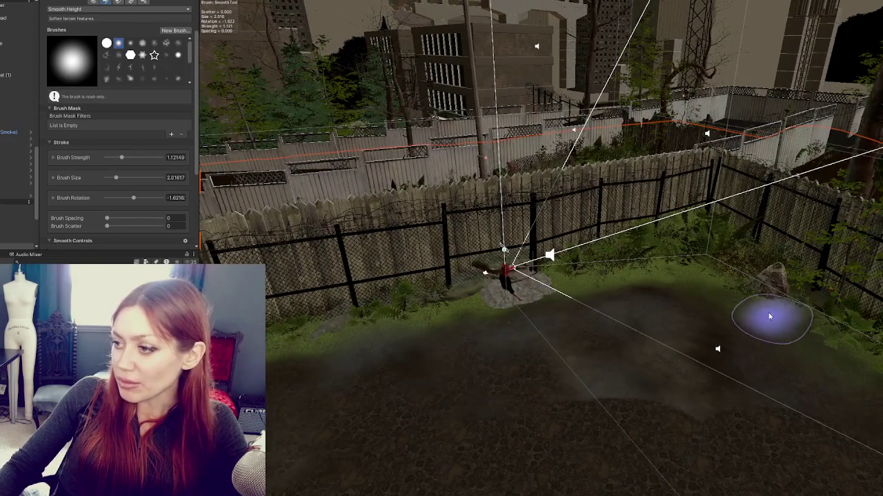
left_click_drag(772, 325, 554, 255)
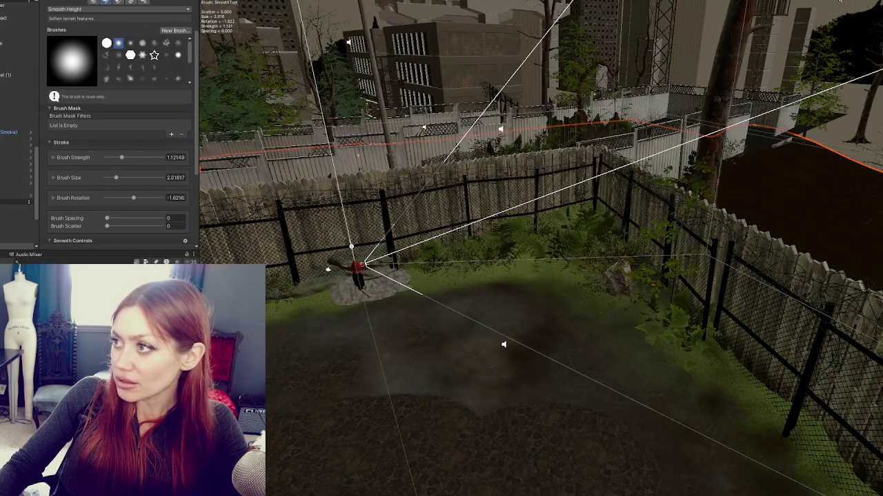